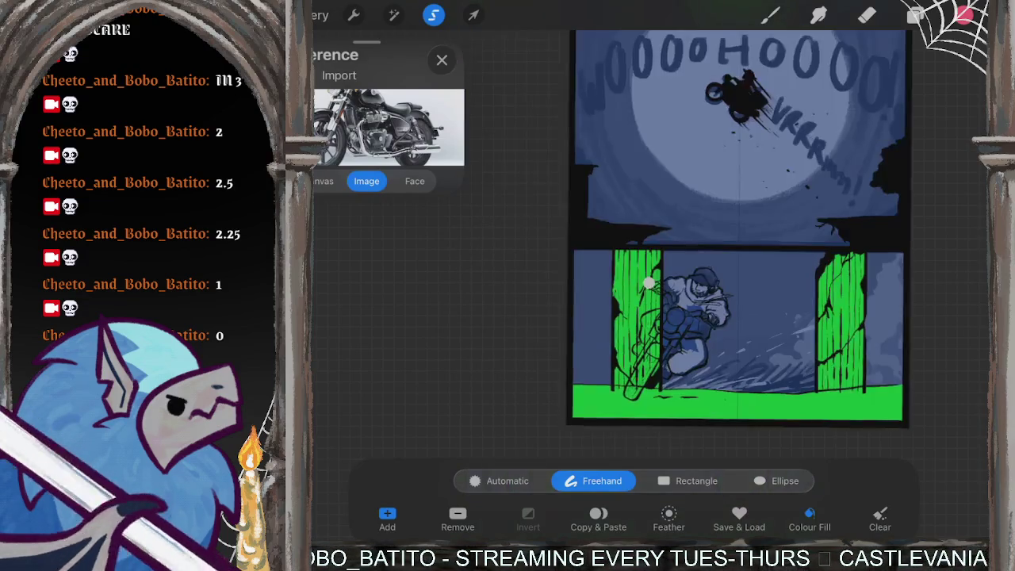
Step: Zoom and rotate in close on the capped rider and green pillar in the bottom panel
left_click_drag(635, 357, 634, 119)
scroll(714, 238, "up", 3)
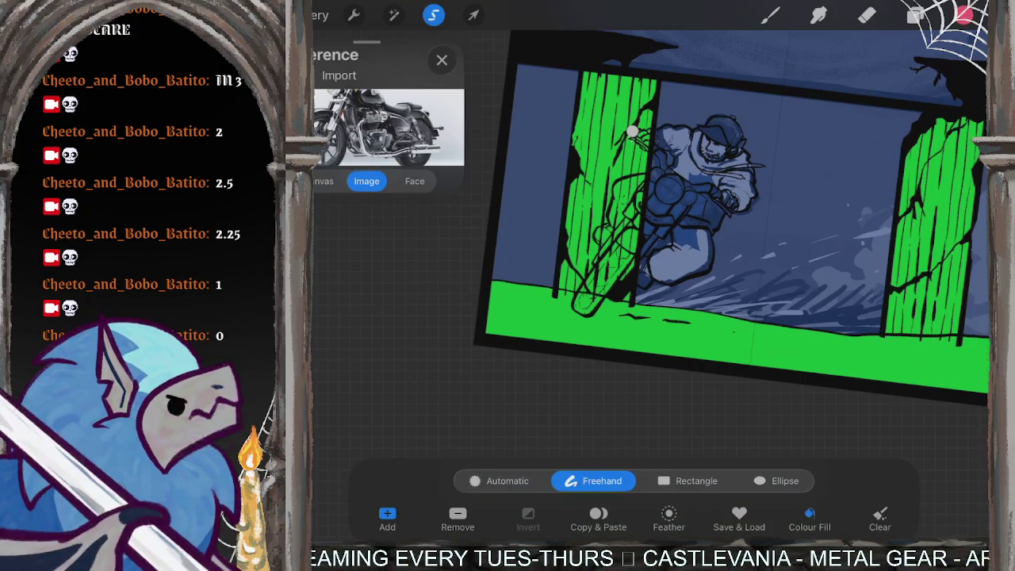
left_click_drag(713, 237, 684, 172)
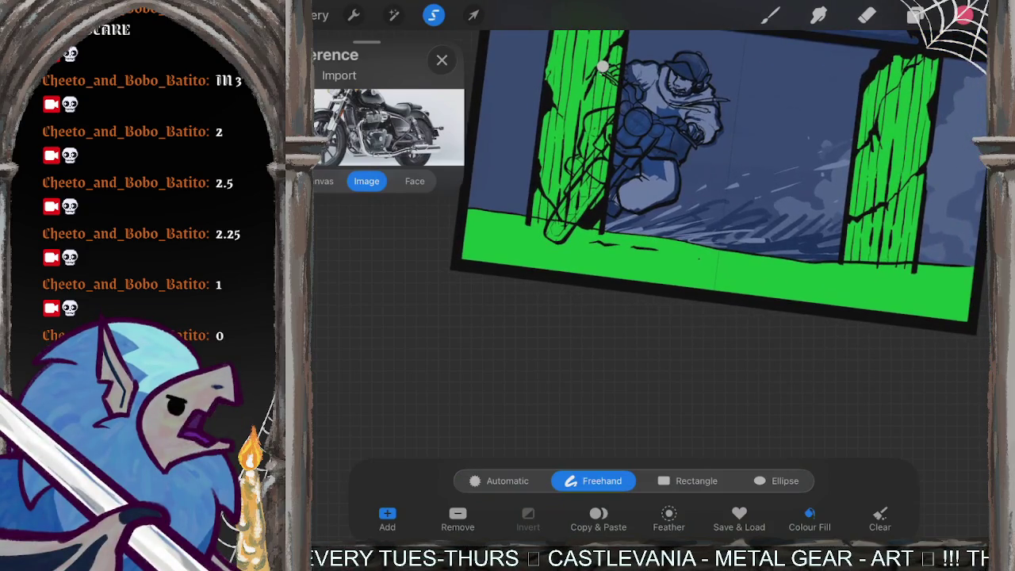
scroll(634, 198, "up", 5)
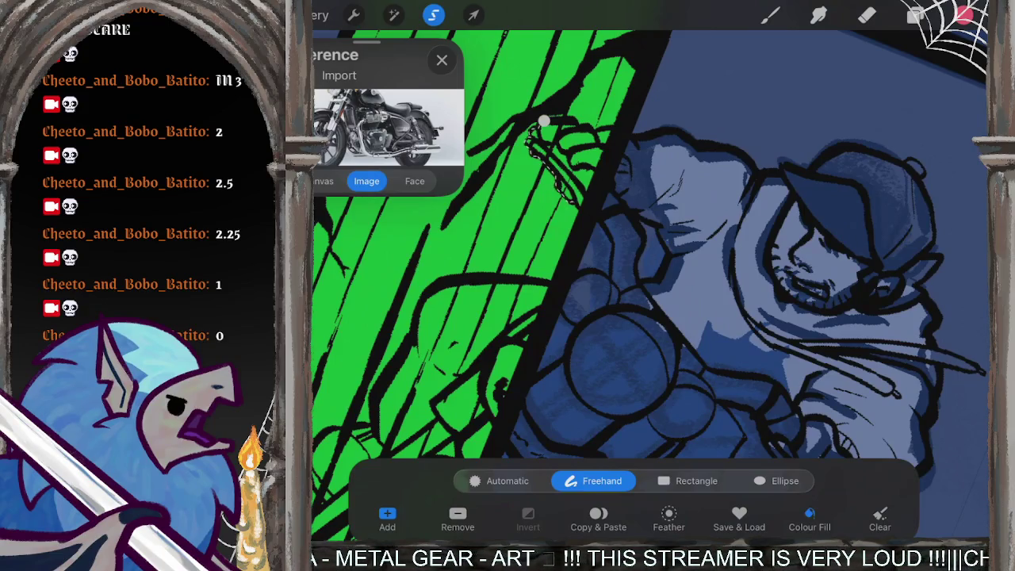
Step: Toggle the green pillar fill on Layer 9 off and on to compare
left_click(916, 15)
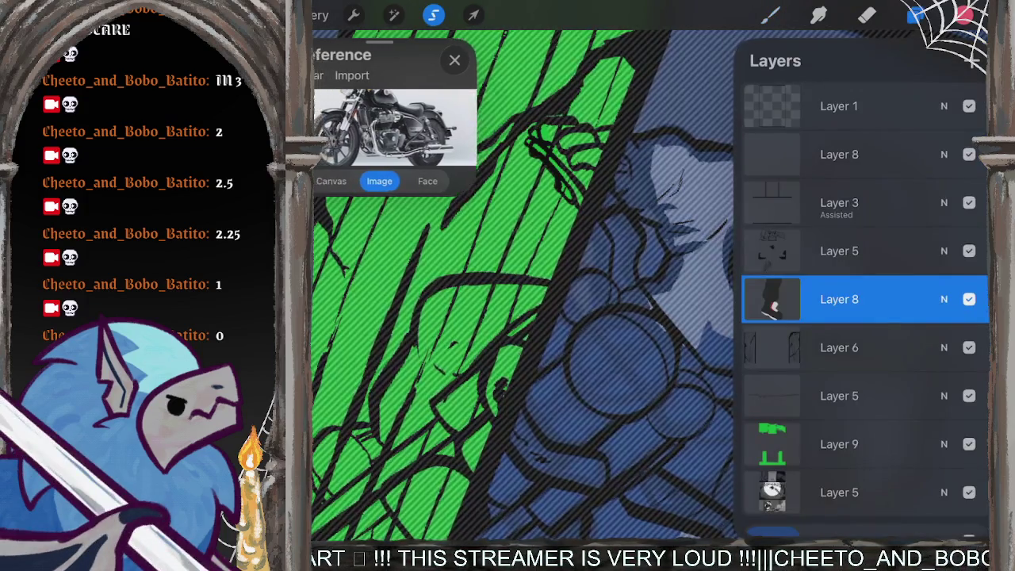
left_click_drag(367, 41, 402, 41)
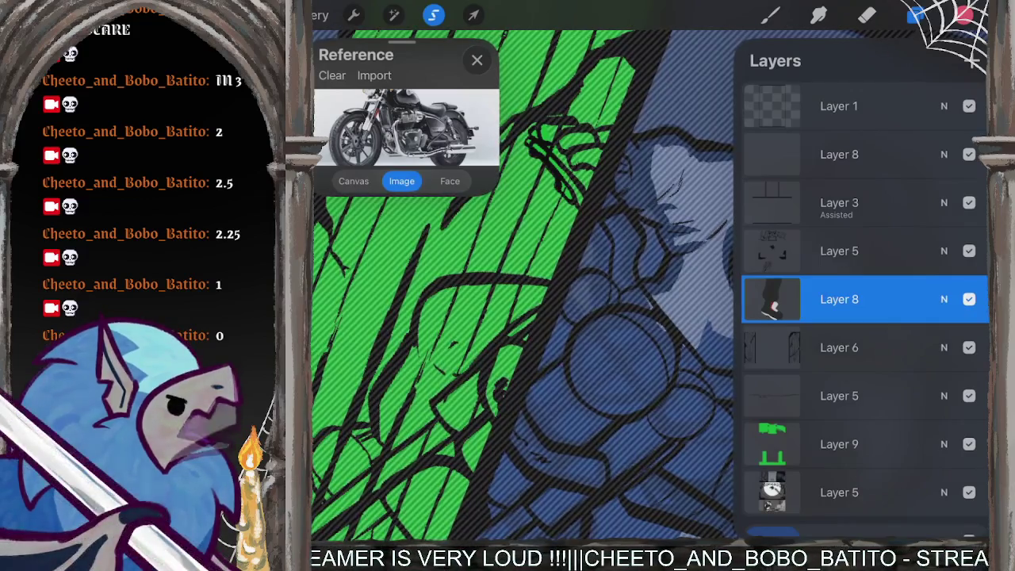
left_click_drag(555, 301, 524, 333)
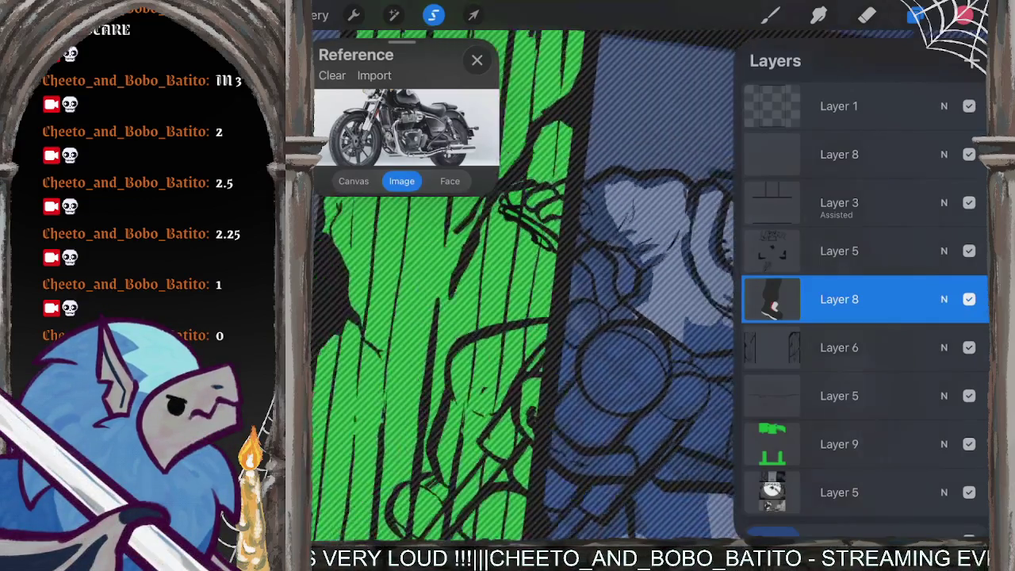
left_click(969, 444)
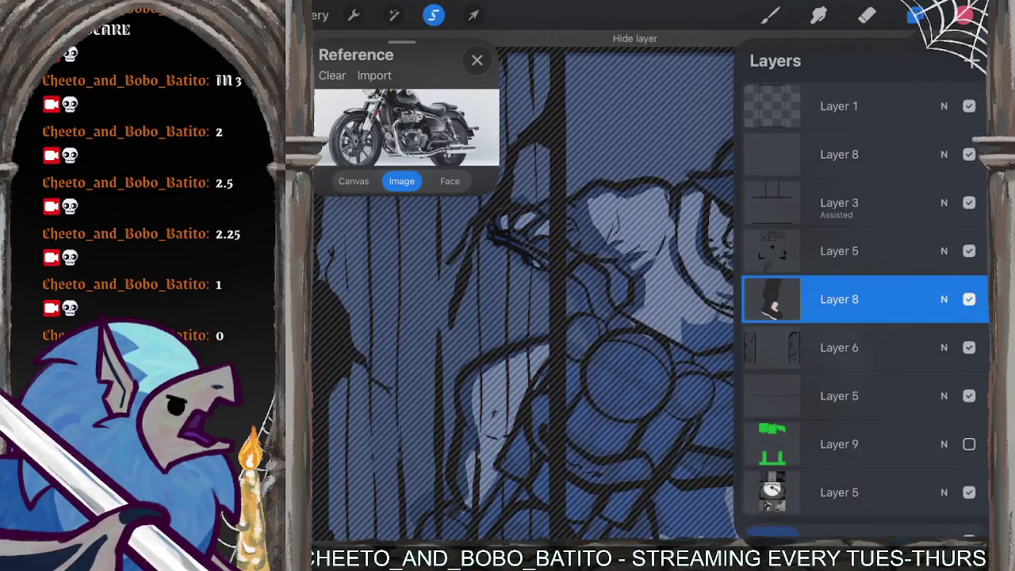
left_click(969, 444)
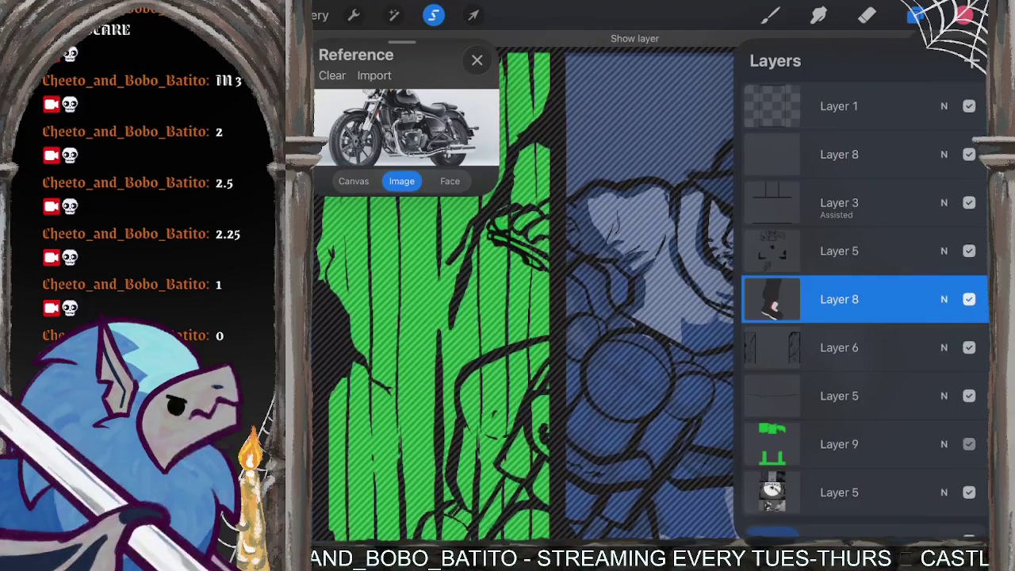
left_click(969, 444)
left_click(969, 444)
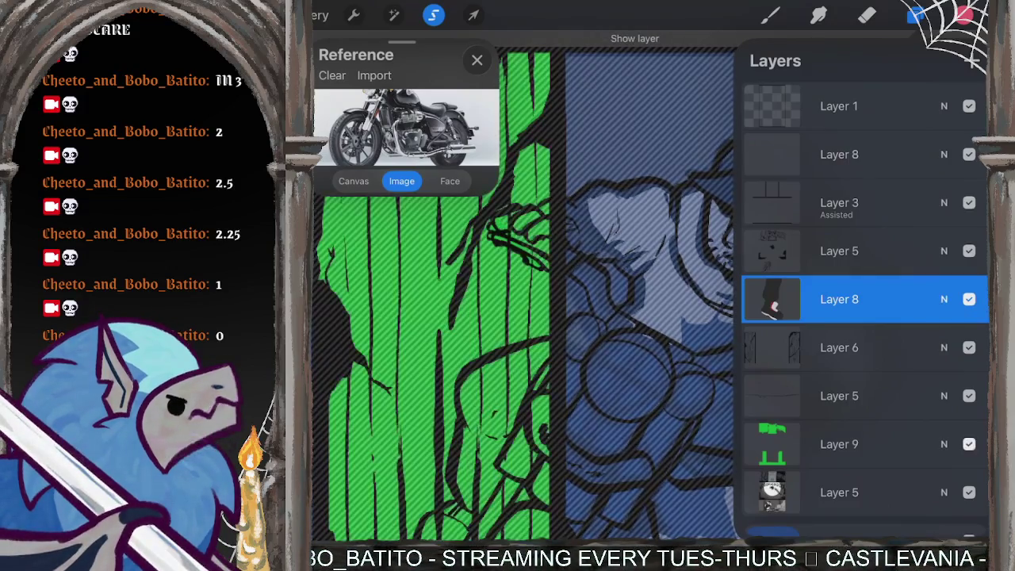
Step: Hide the Layer 6 pillar line art and the Layer 9 green fill
left_click(969, 347)
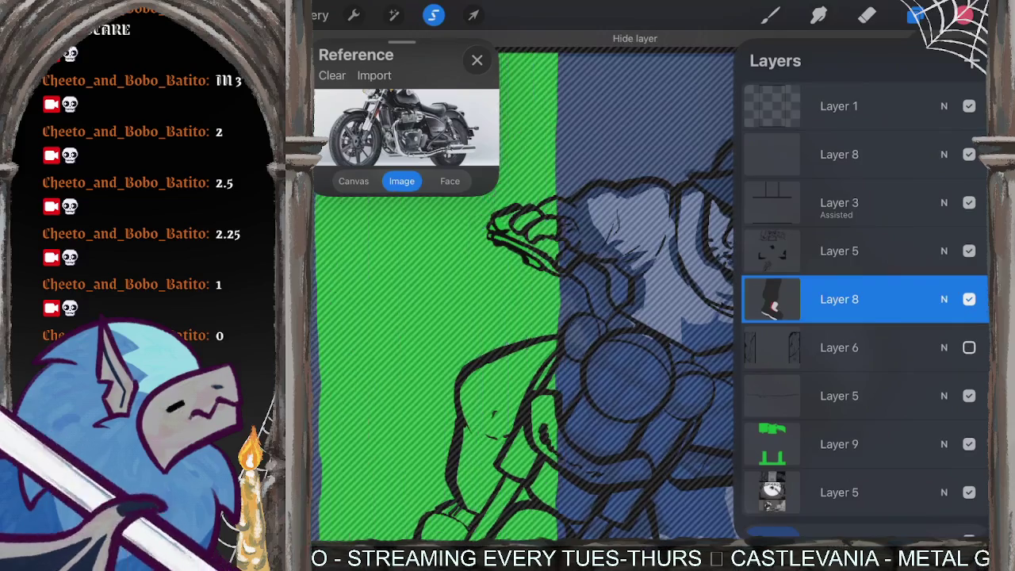
left_click(969, 444)
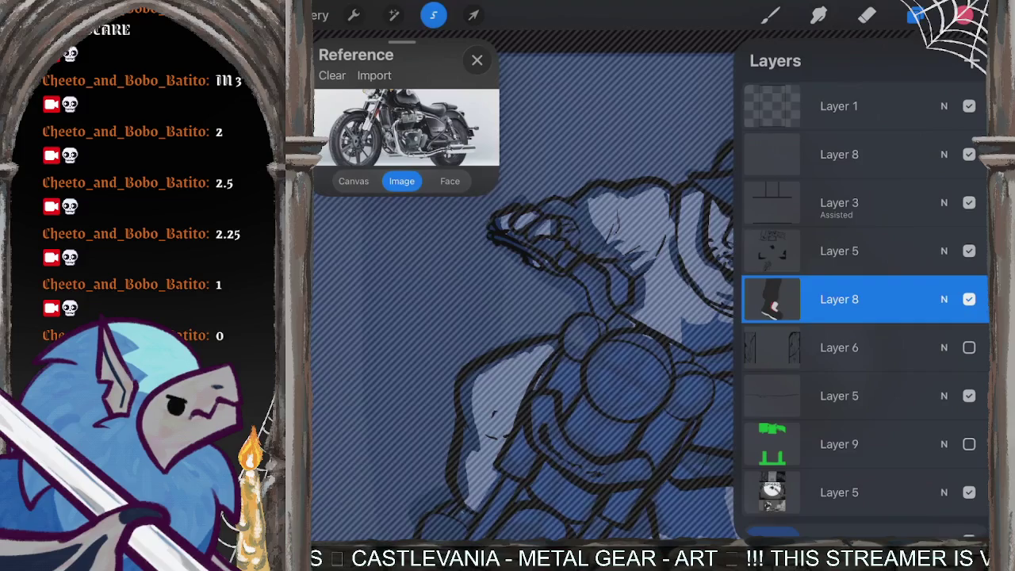
left_click(916, 14)
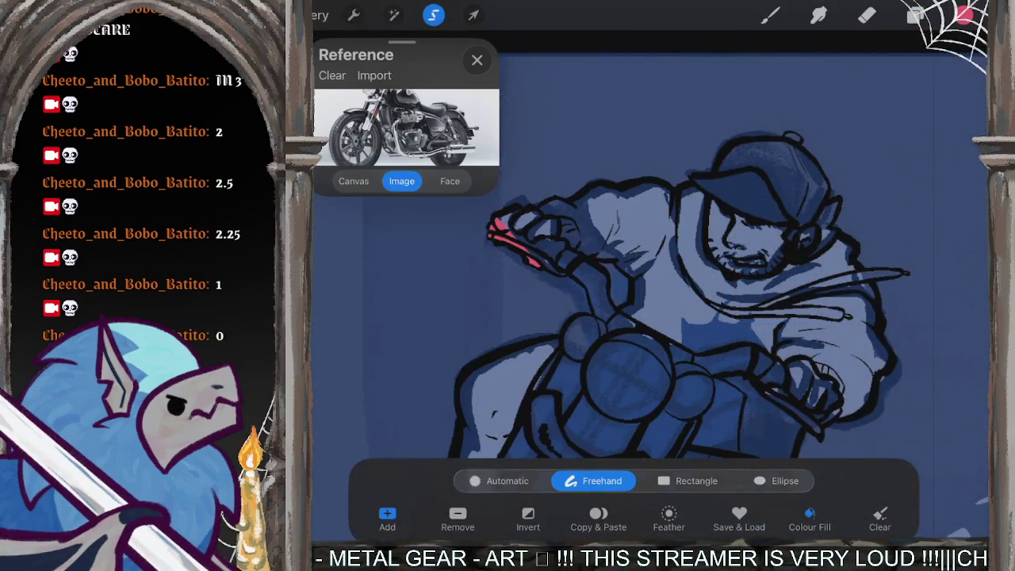
scroll(674, 277, "up", 3)
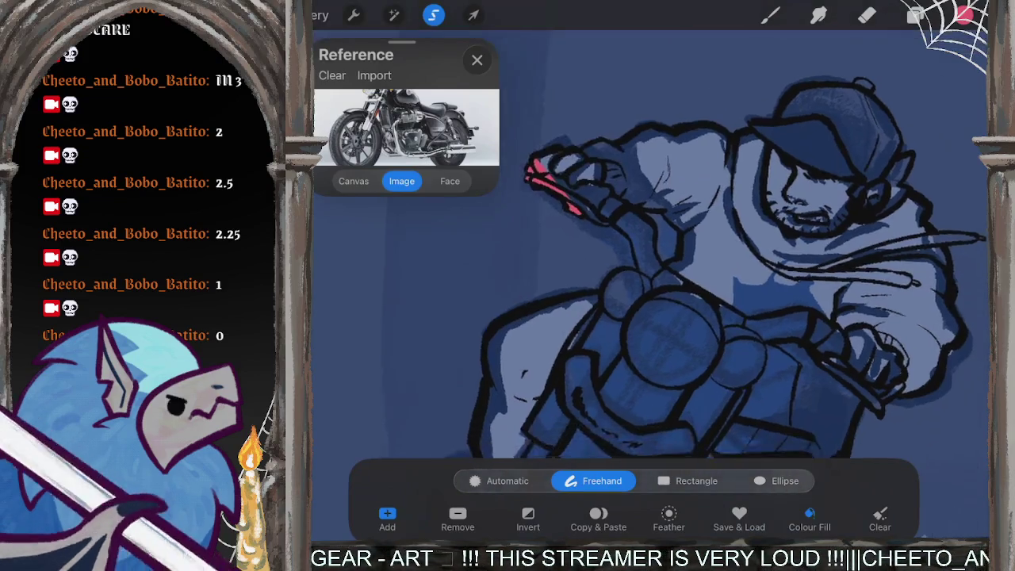
Step: Clear the pink strokes off the hand and check the active layer
left_click_drag(548, 189, 620, 242)
left_click(769, 14)
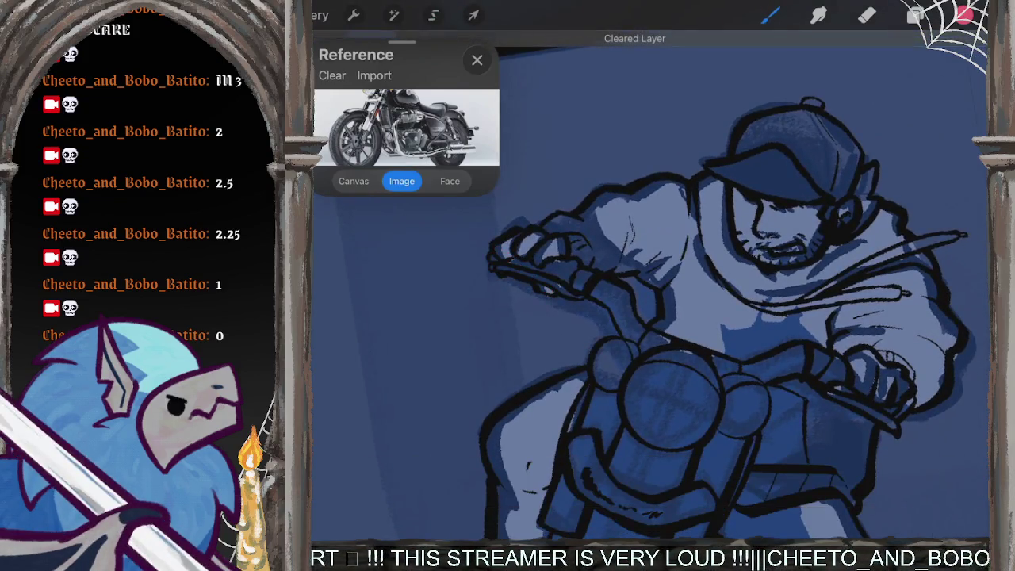
left_click(433, 15)
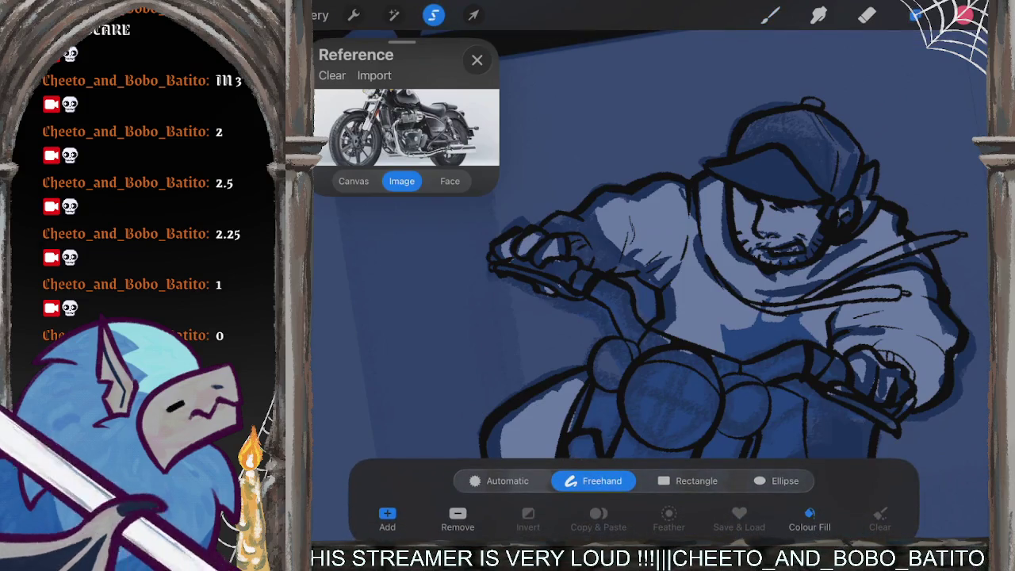
left_click(916, 14)
Step: Begin a freehand selection outline along the rider's outstretched fingers
left_click(433, 15)
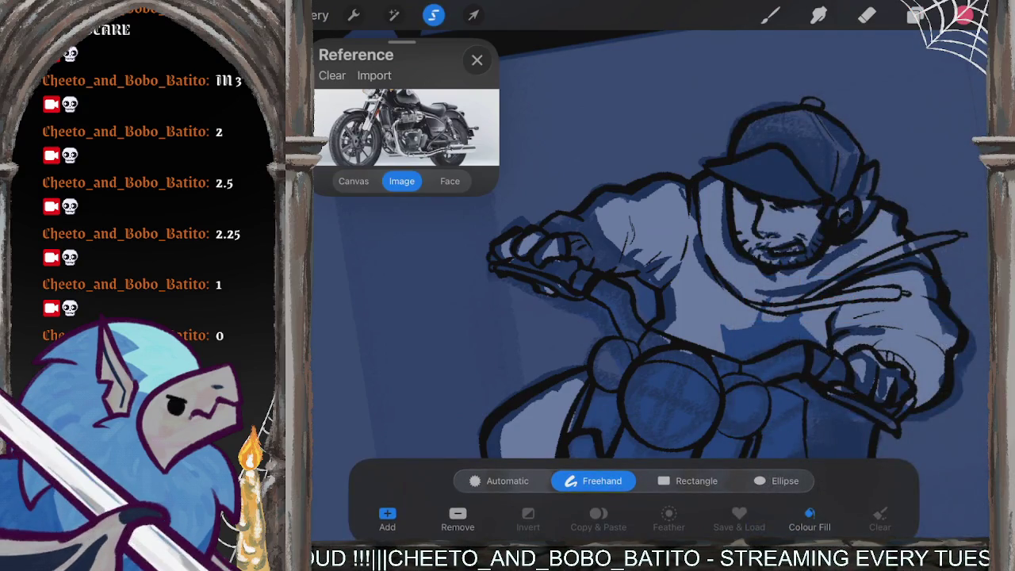
scroll(500, 265, "up", 2)
scroll(499, 265, "up", 1)
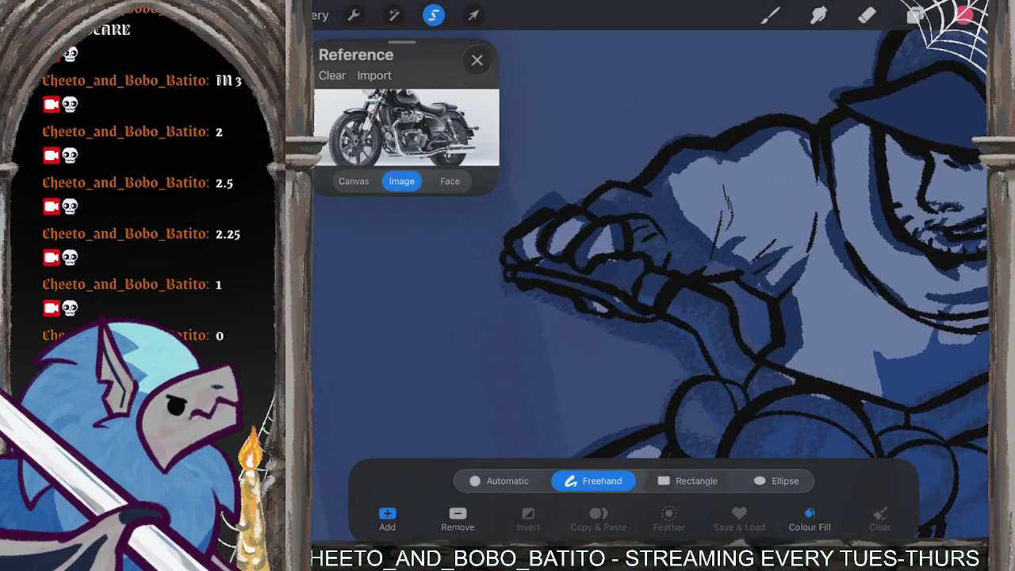
left_click(548, 212)
left_click(508, 242)
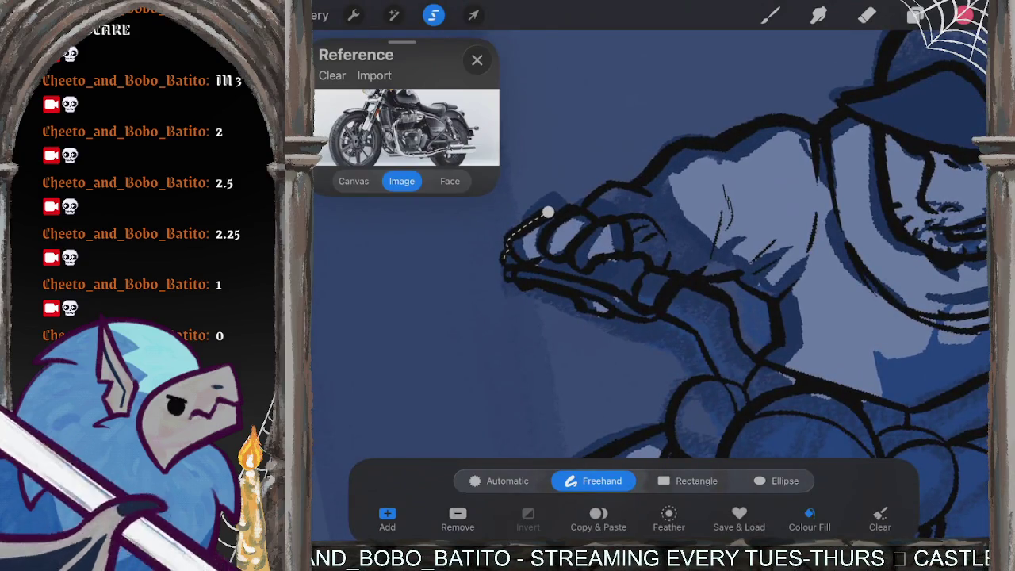
left_click_drag(504, 263, 520, 287)
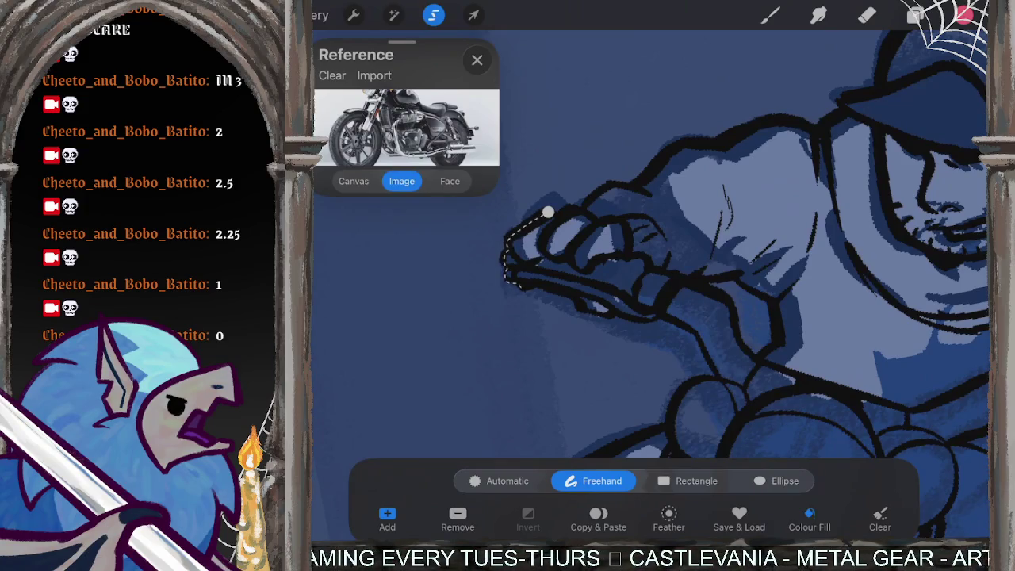
Step: Extend the freehand outline over the top of the hand and along the forearm
scroll(635, 277, "up", 3)
left_click_drag(541, 190, 625, 191)
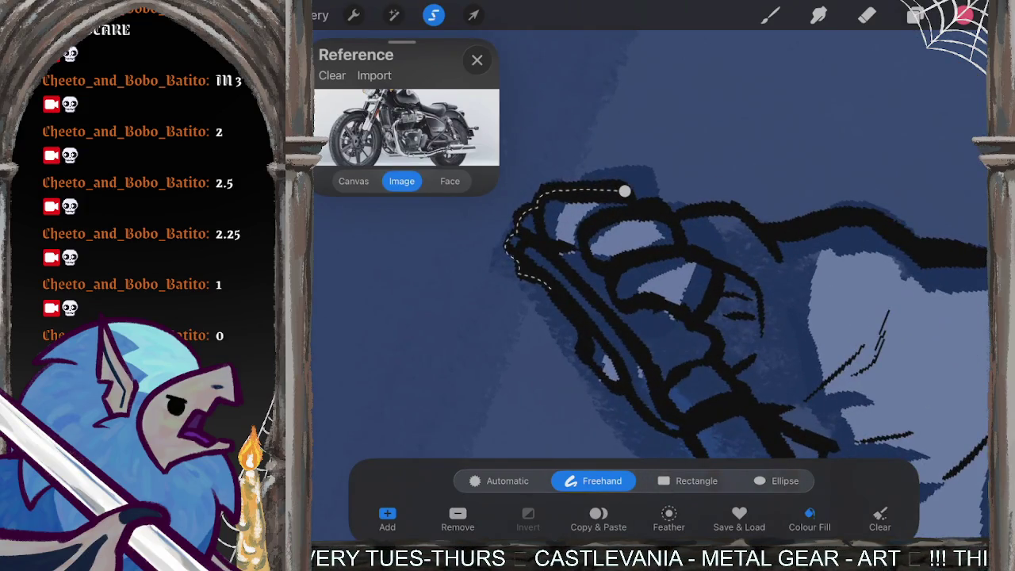
left_click_drag(547, 282, 611, 382)
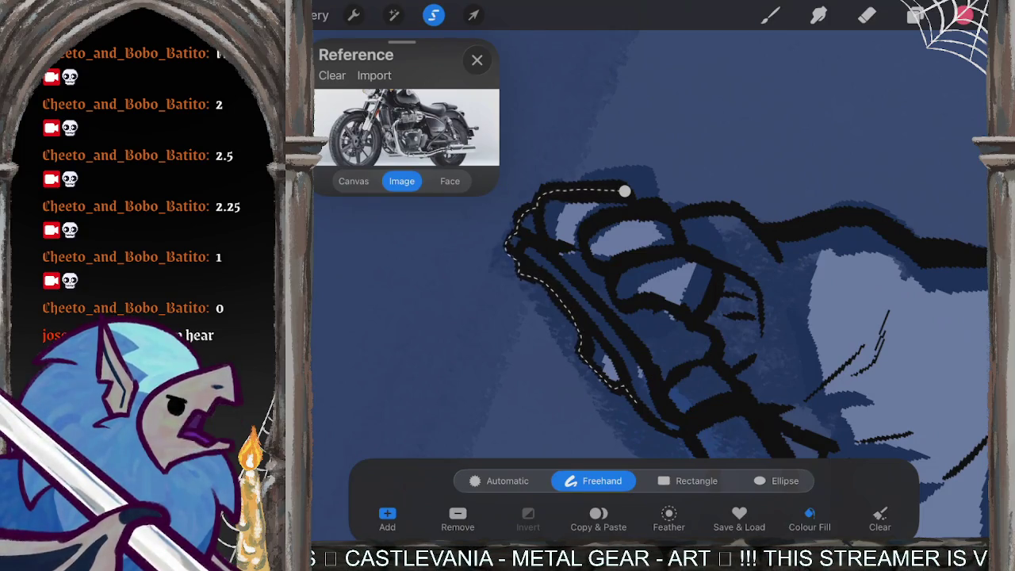
scroll(650, 269, "down", 3)
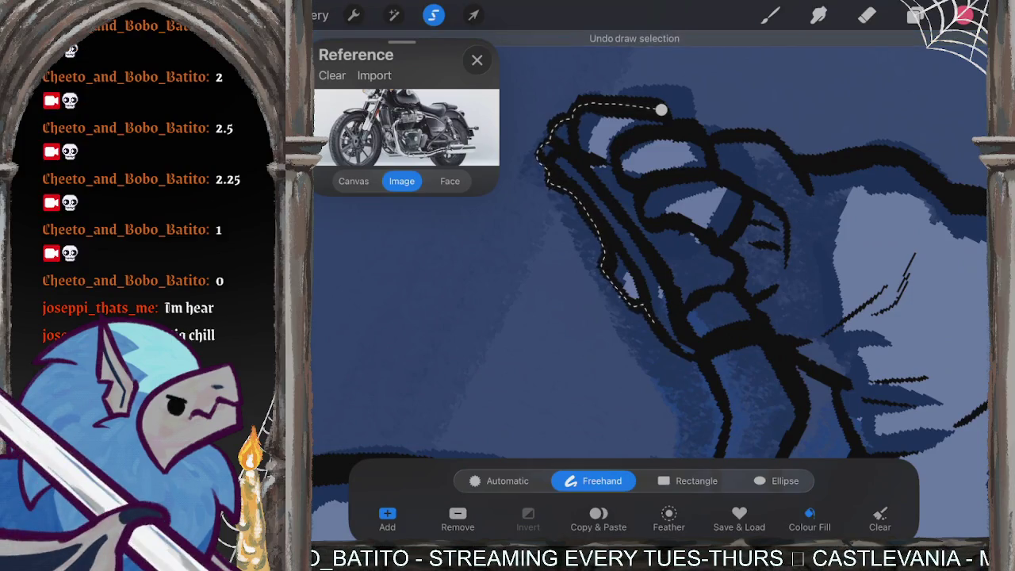
left_click_drag(657, 321, 694, 359)
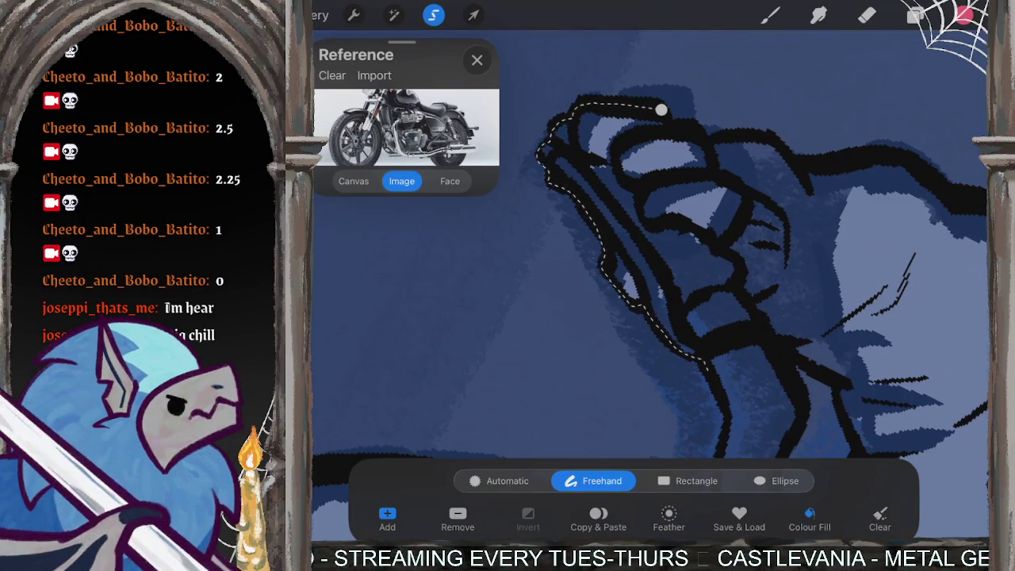
scroll(651, 301, "down", 5)
scroll(650, 301, "down", 5)
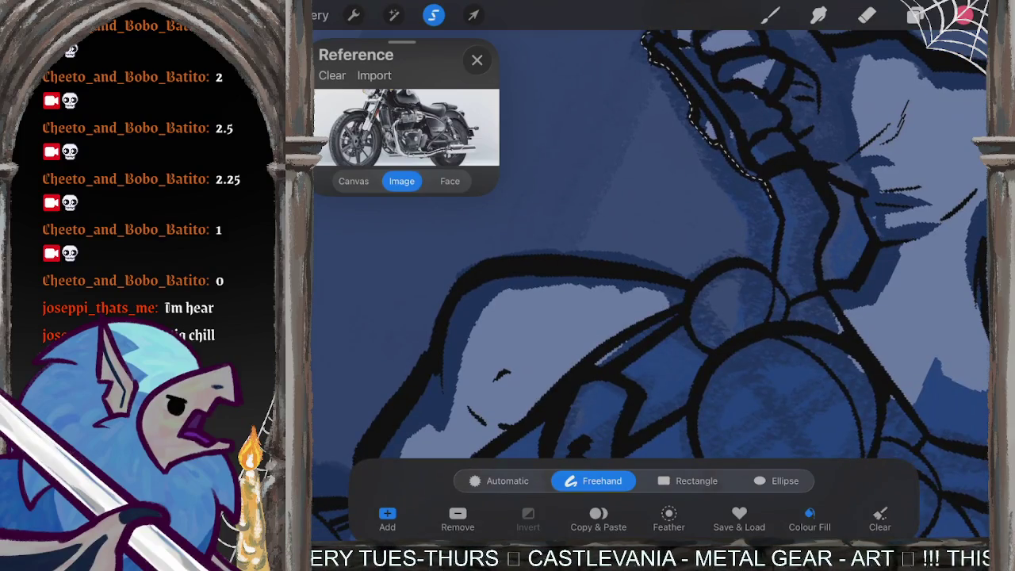
Step: Carry the outline up the arm and down the left side of rider and motorcycle
left_click_drag(767, 191, 783, 226)
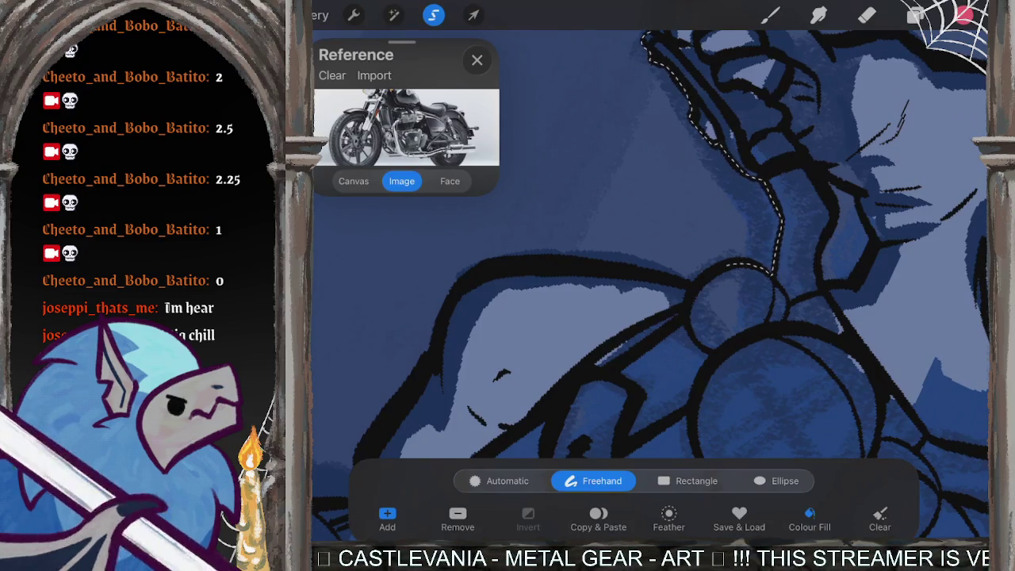
scroll(650, 301, "down", 5)
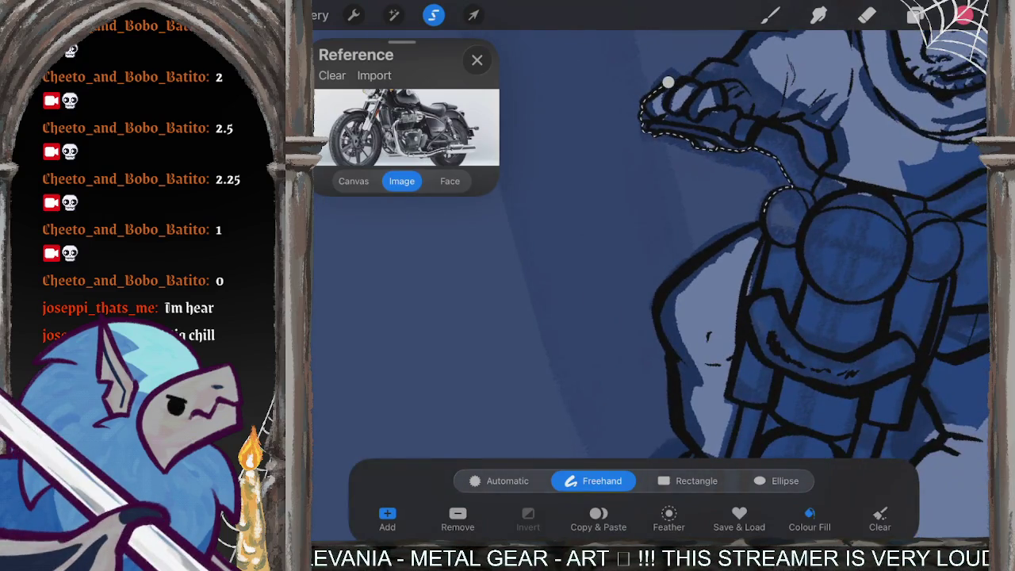
mouse_move(678, 274)
left_mouse_down()
mouse_move(660, 337)
mouse_move(676, 389)
left_mouse_up()
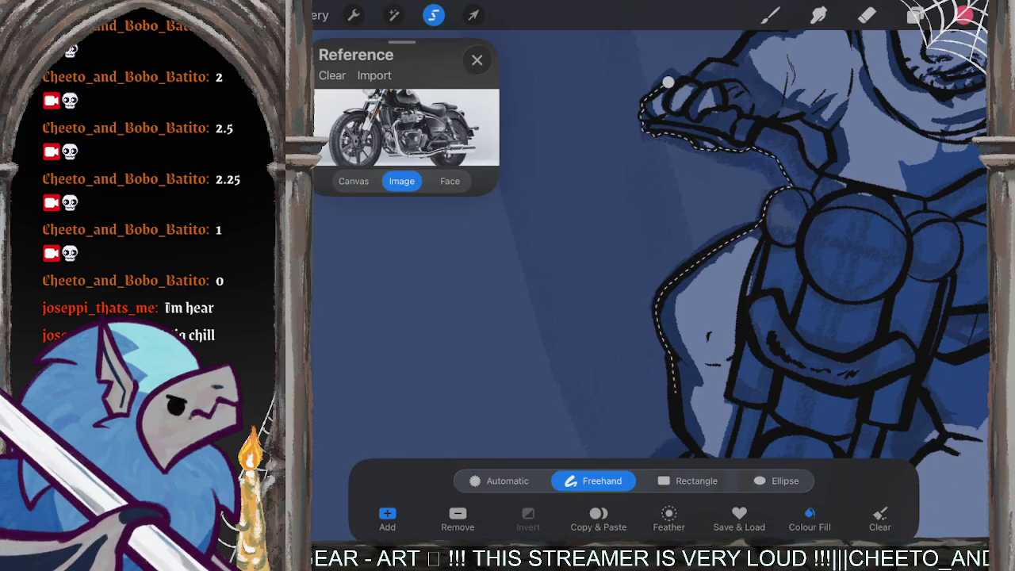
scroll(746, 238, "up", 3)
mouse_move(596, 222)
left_mouse_down()
mouse_move(586, 313)
mouse_move(525, 332)
mouse_move(519, 365)
mouse_move(555, 419)
left_mouse_up()
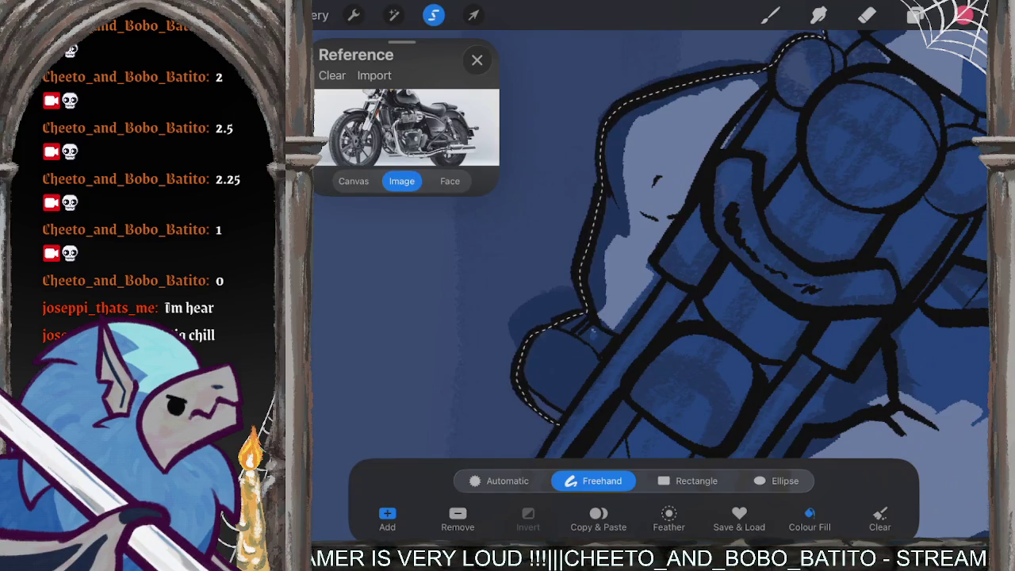
Step: Extend the freehand selection along the front end and the fork's lower edge
scroll(650, 277, "down", 2)
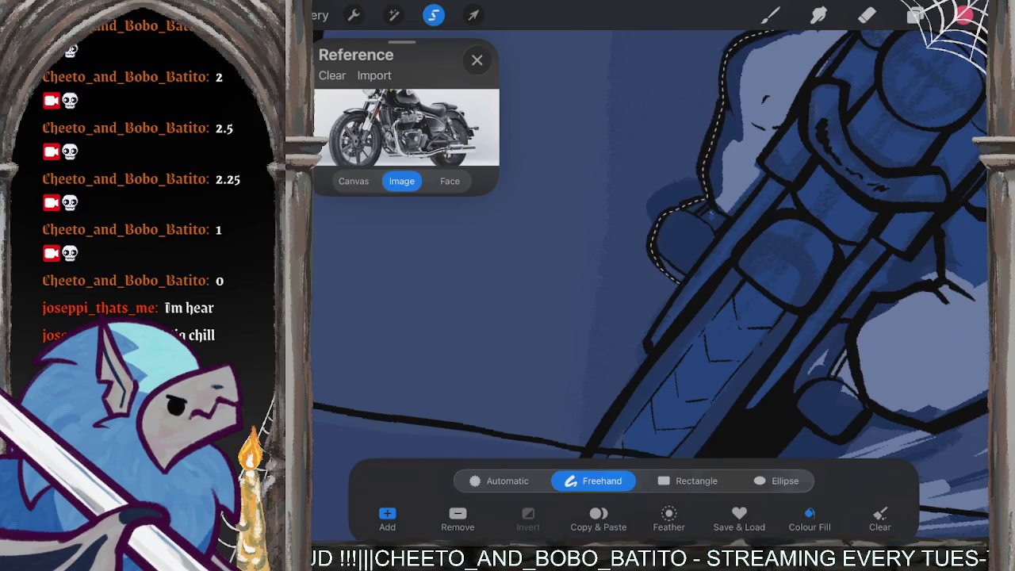
scroll(650, 277, "up", 2)
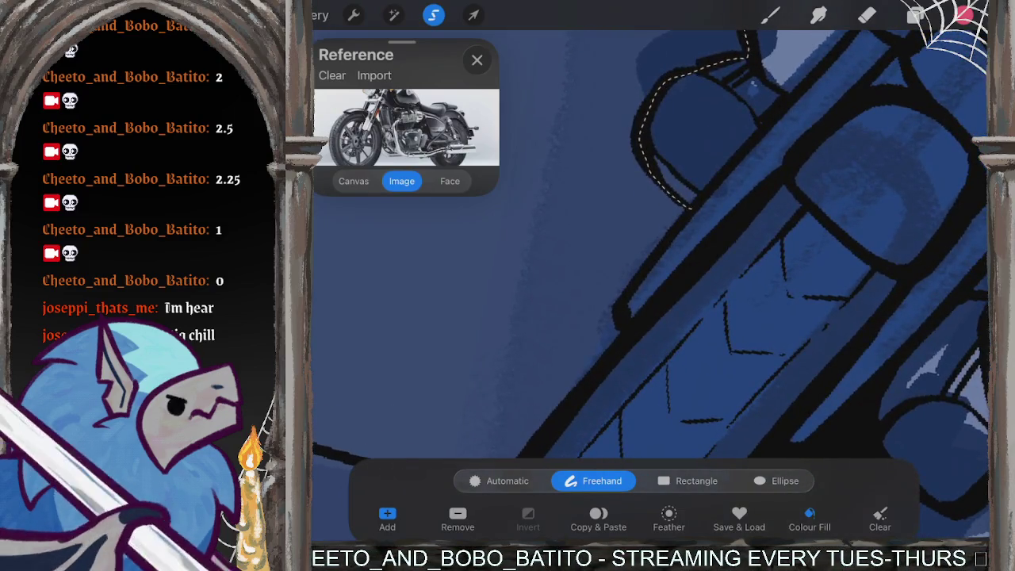
left_click_drag(690, 207, 618, 310)
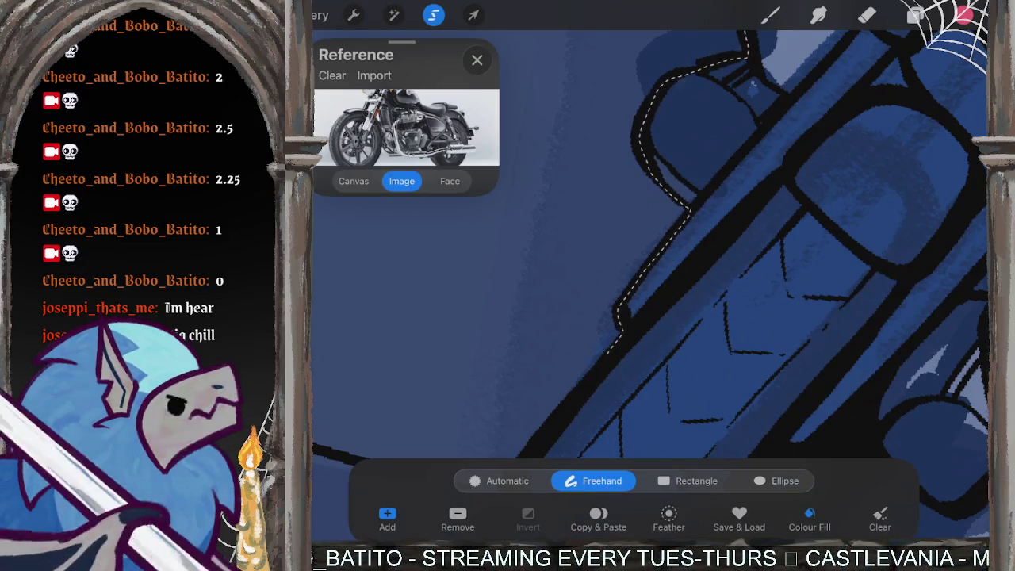
scroll(650, 262, "down", 5)
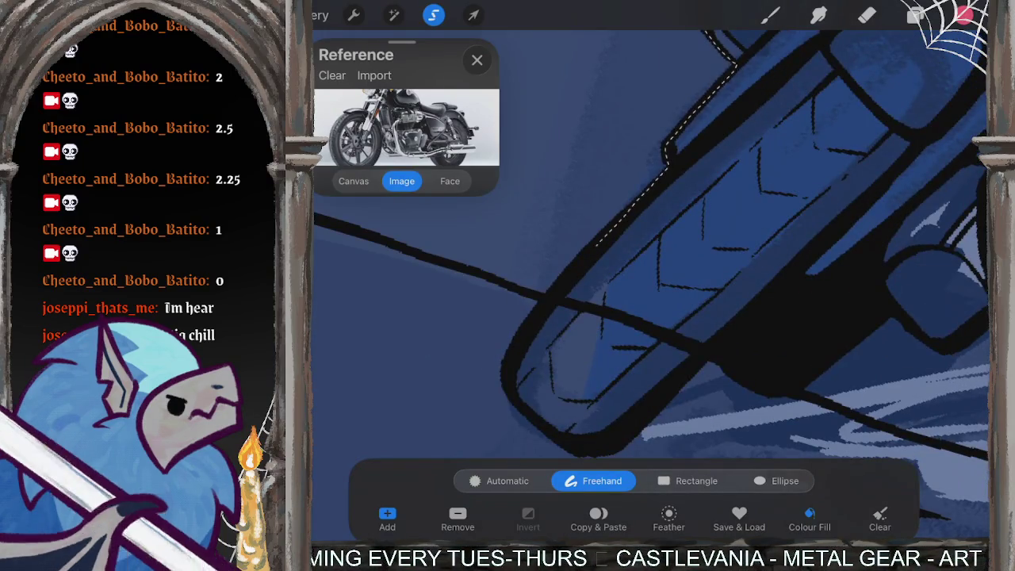
left_click_drag(511, 381, 607, 444)
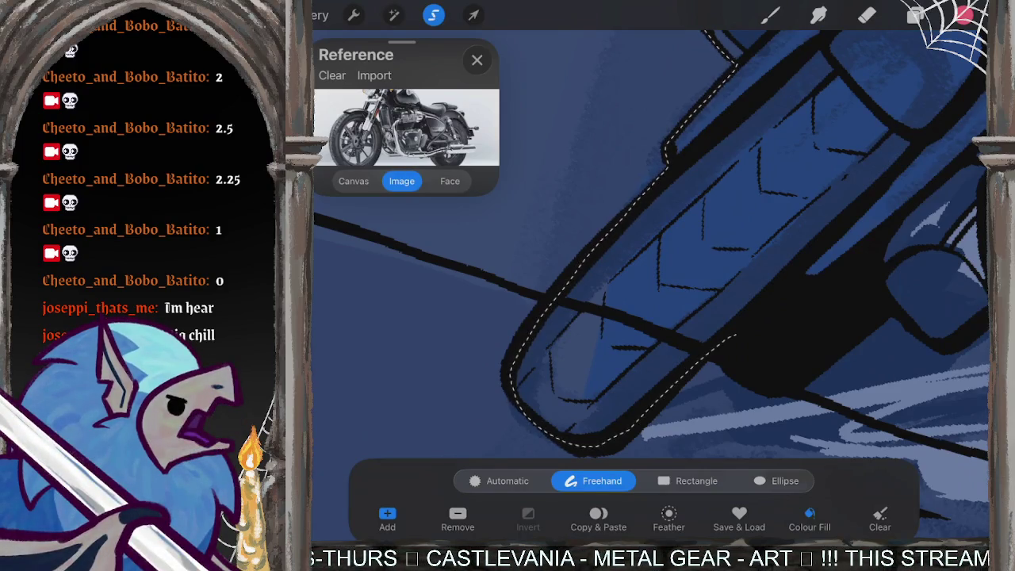
scroll(651, 262, "up", 5)
scroll(650, 262, "down", 2)
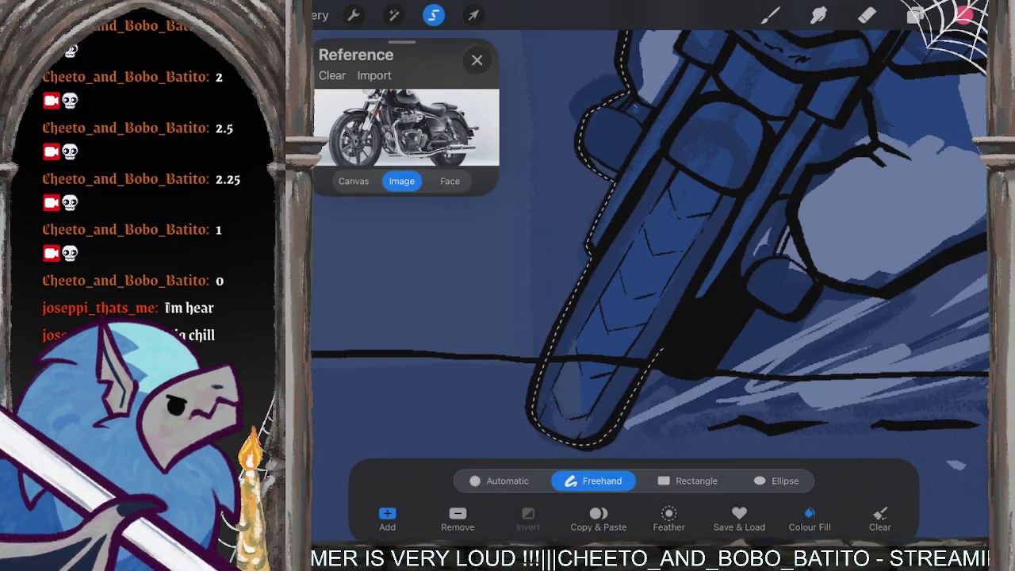
Step: Carry the selection around the front tyre's bottom edge and up its right curve
left_click(691, 348)
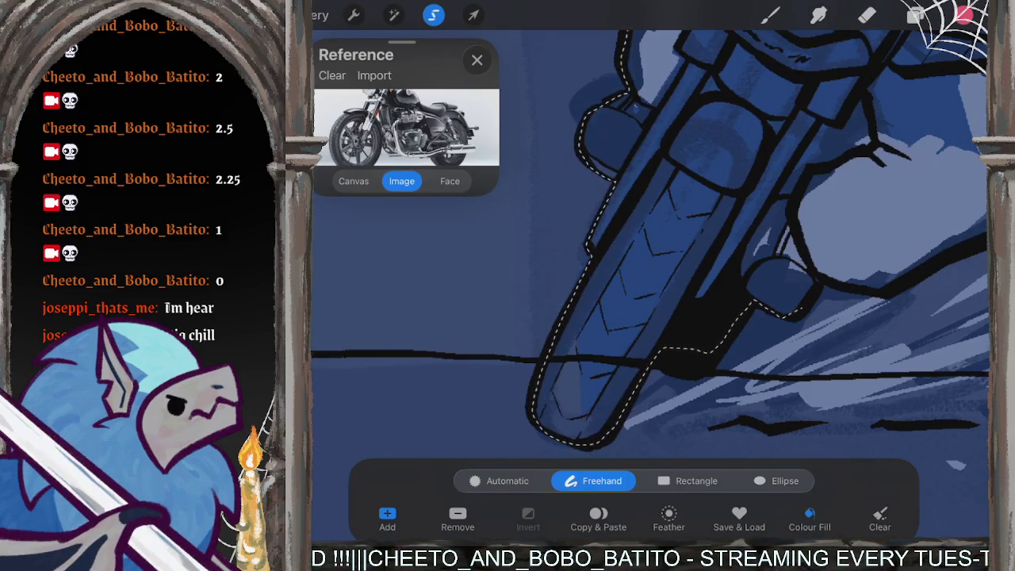
left_click(807, 301)
left_click_drag(674, 253, 618, 206)
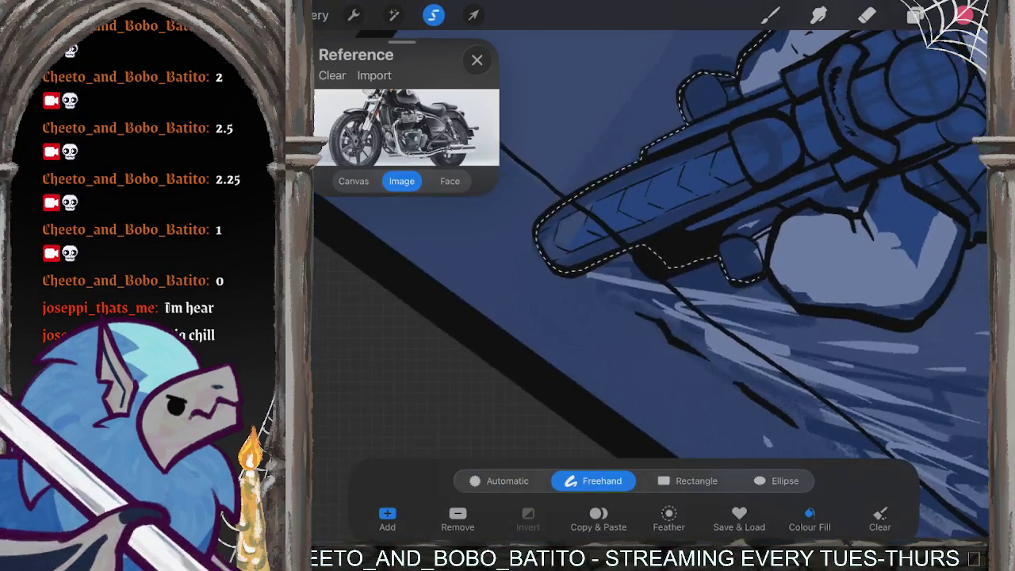
left_click_drag(651, 238, 571, 318)
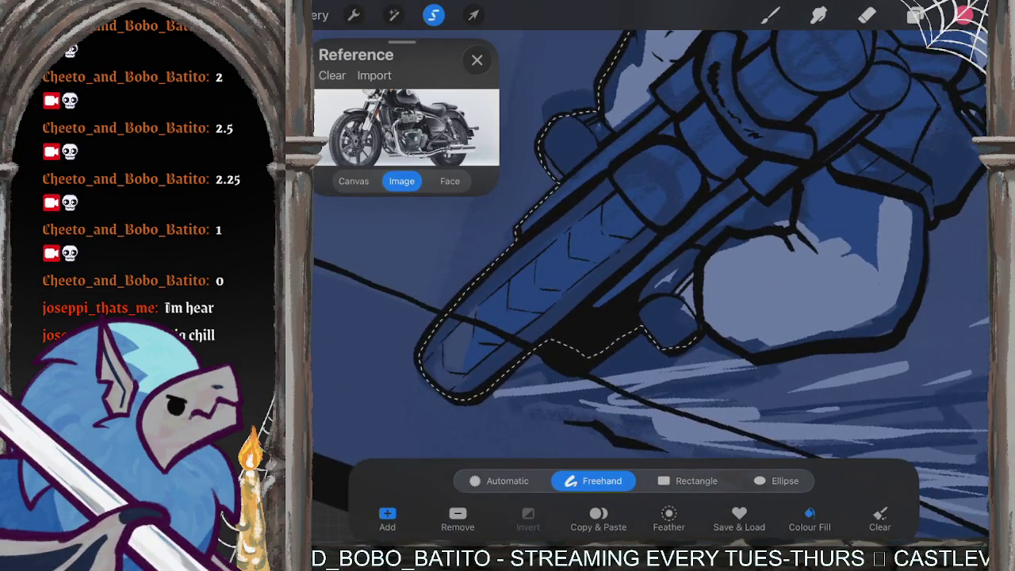
left_click(833, 347)
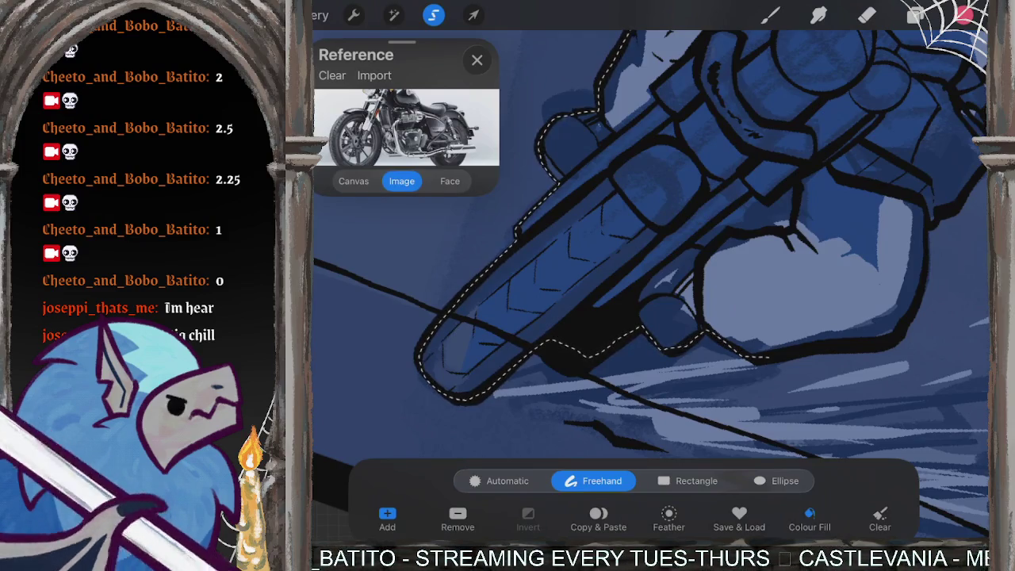
left_click_drag(837, 346, 924, 293)
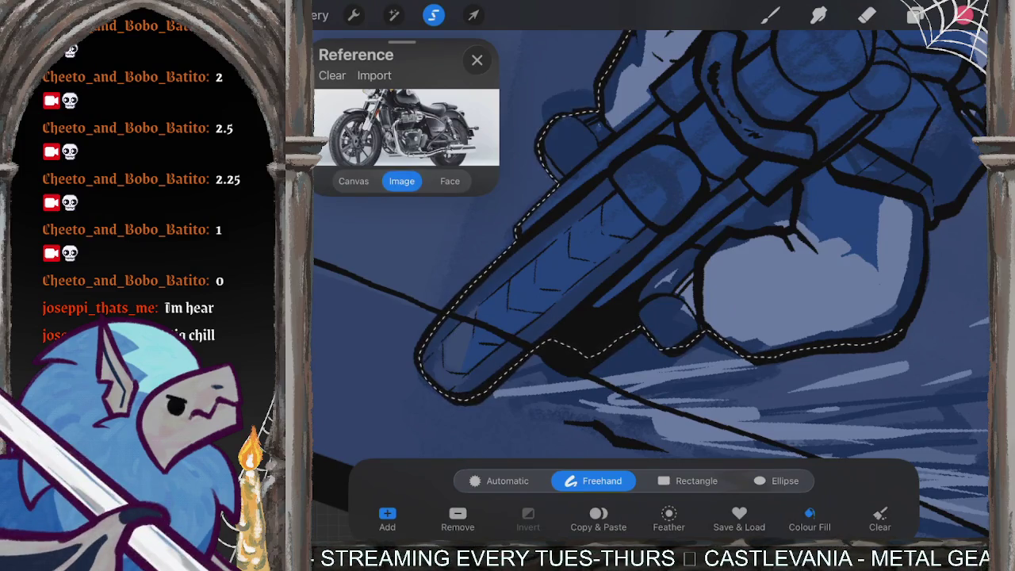
left_click_drag(808, 285, 642, 349)
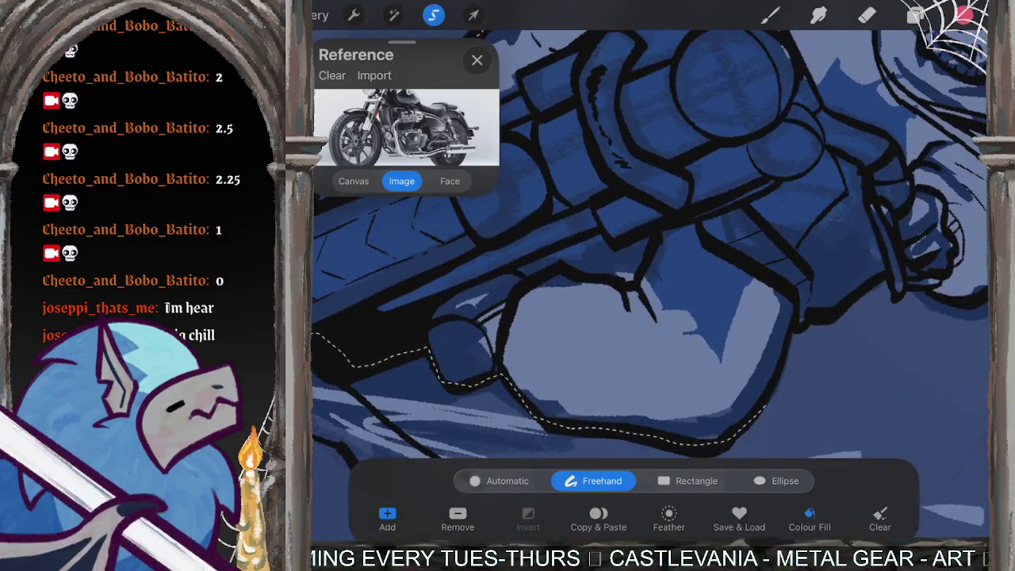
left_click(813, 316)
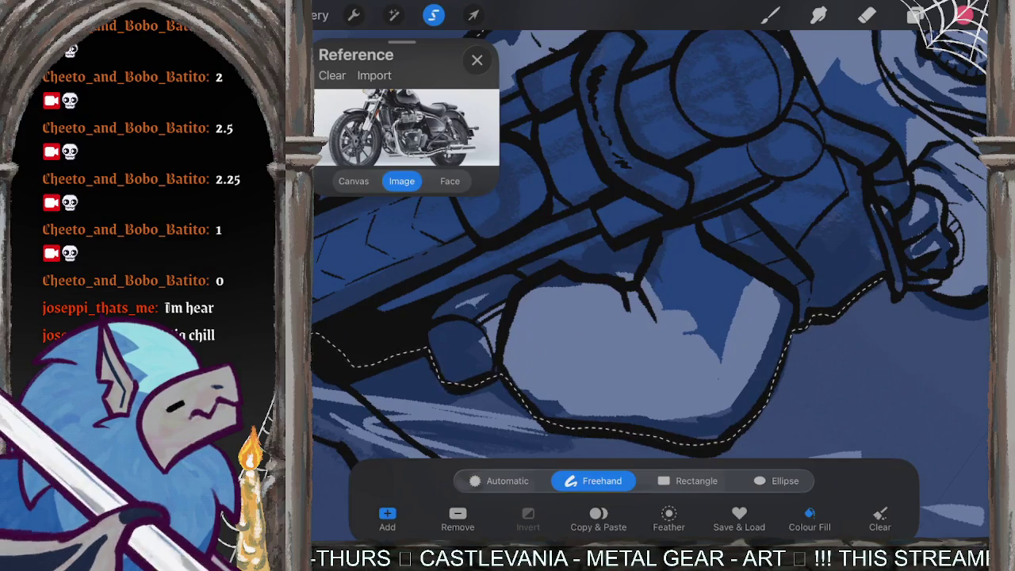
Step: Extend the selection up from the headlight along the rider's hand
left_click_drag(730, 159, 627, 325)
scroll(650, 278, "up", 5)
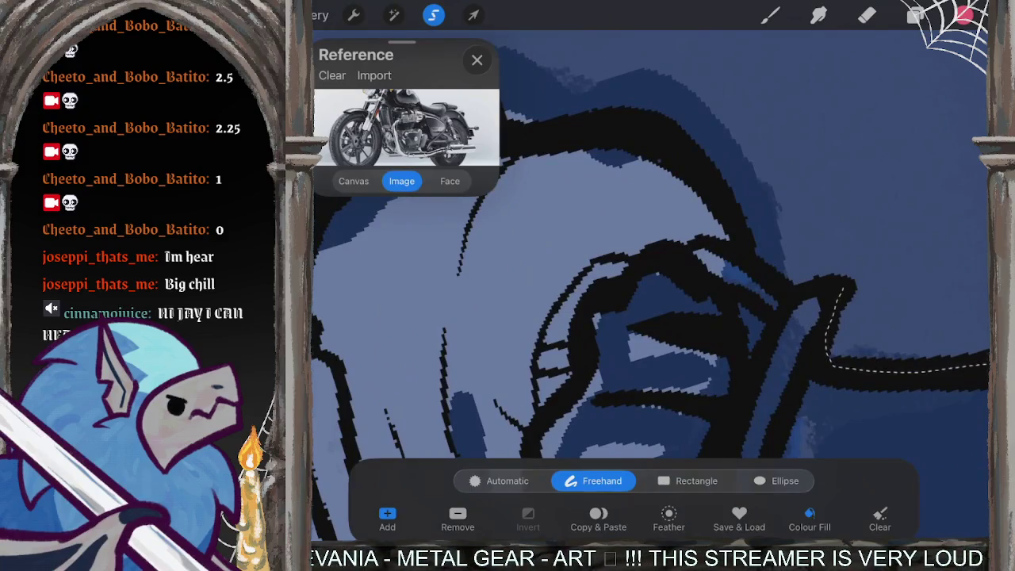
left_click(743, 226)
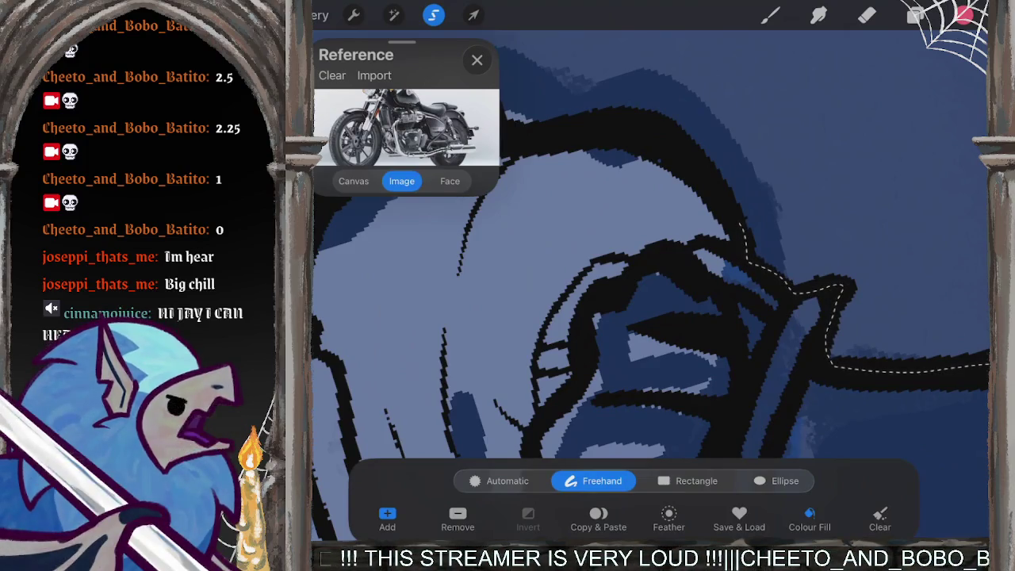
scroll(650, 261, "down", 2)
scroll(714, 278, "up", 2)
scroll(714, 278, "up", 1)
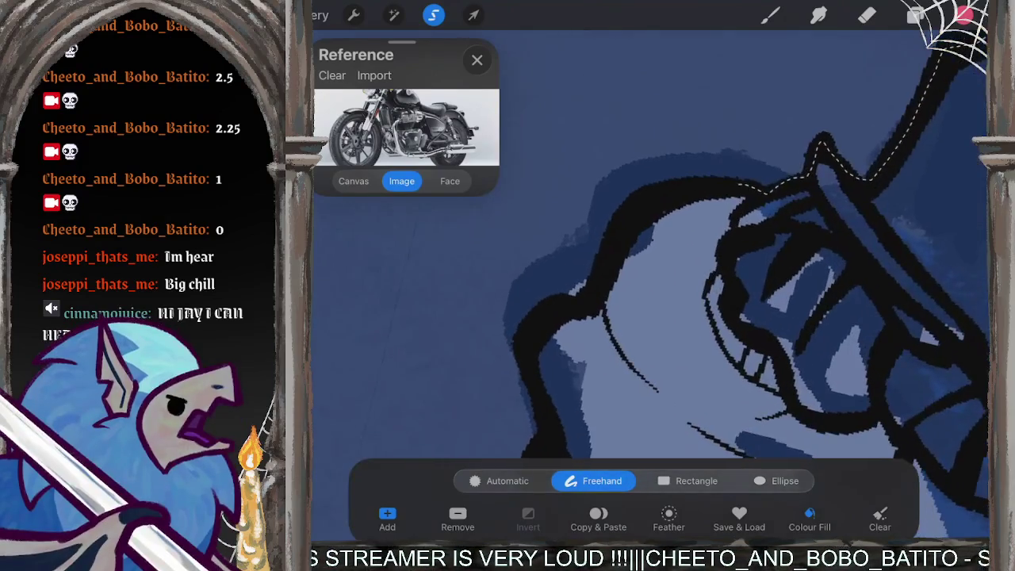
left_click_drag(741, 186, 543, 333)
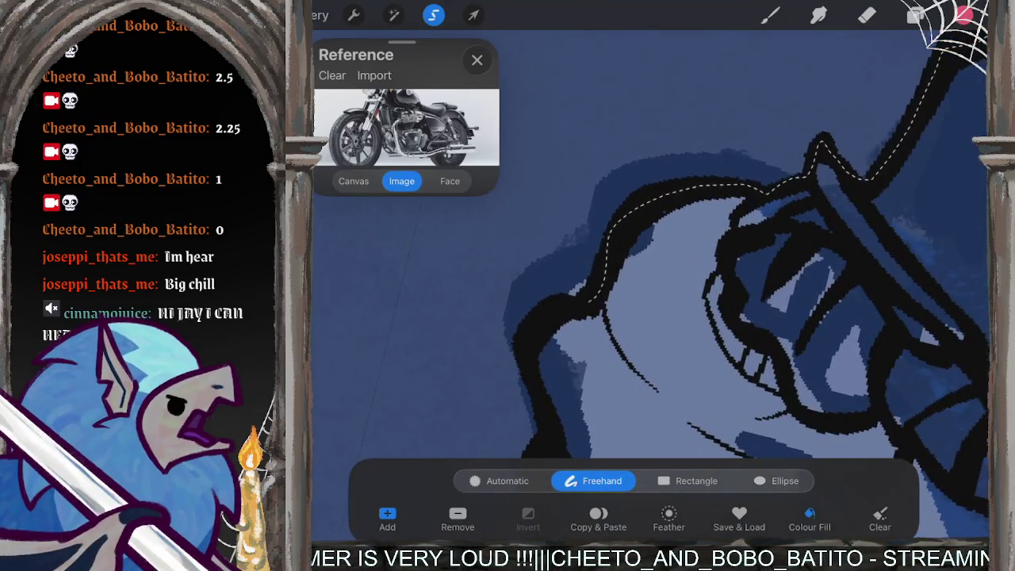
Step: Trace the selection over the tall pointed shapes and down their left side
scroll(714, 277, "left", 3)
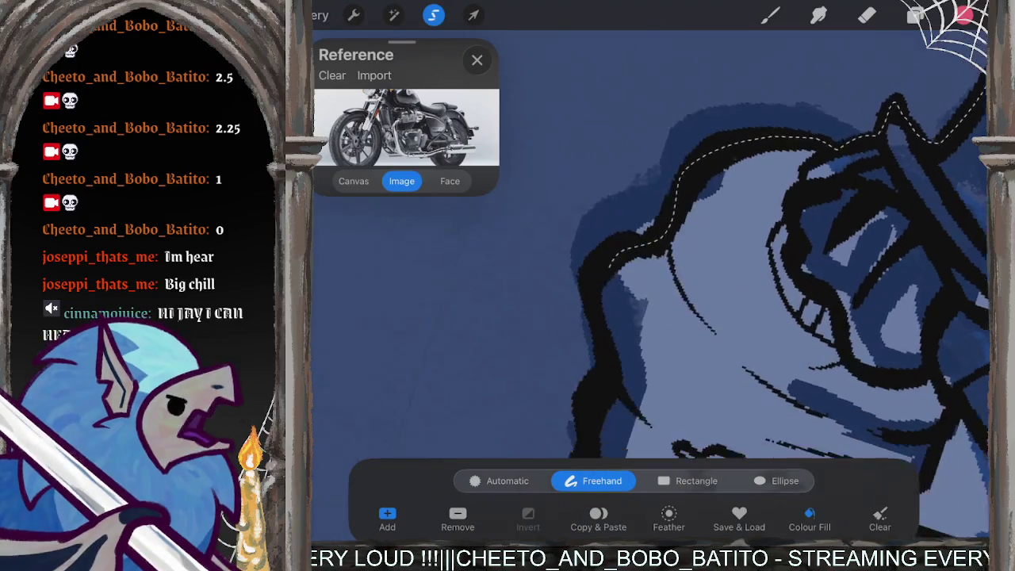
left_click_drag(666, 197, 591, 428)
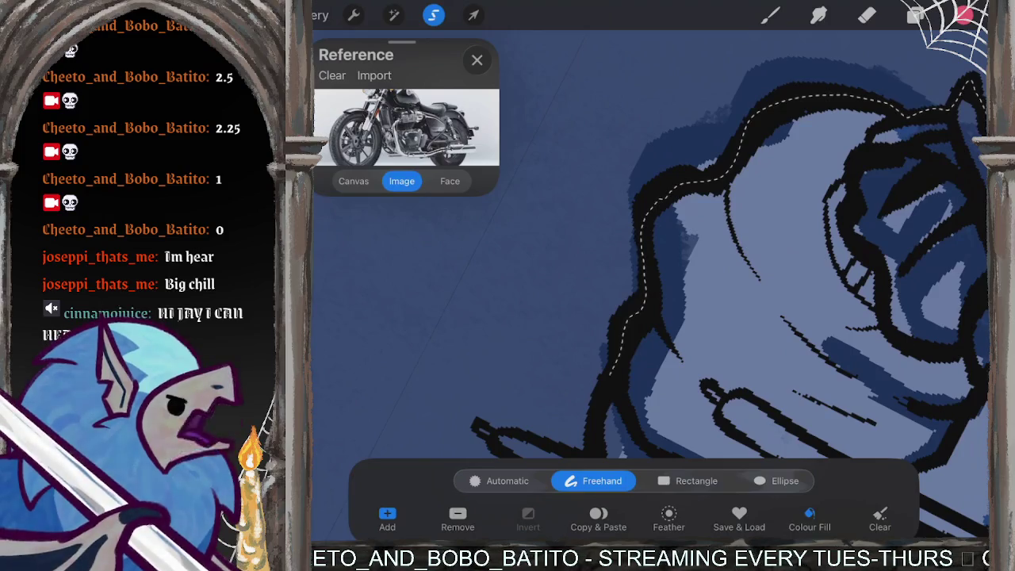
scroll(650, 285, "down", 5)
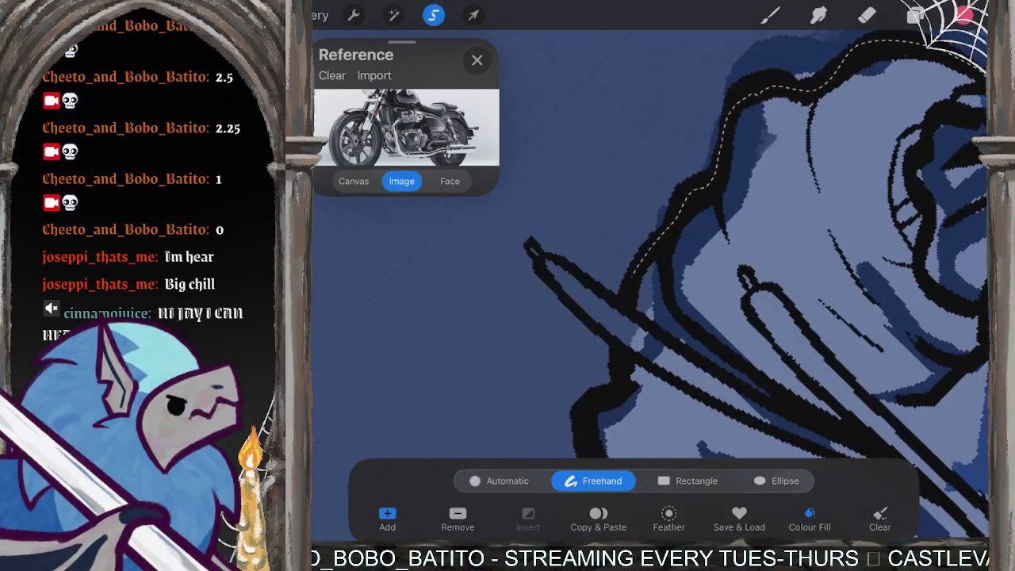
scroll(650, 286, "down", 5)
left_click_drag(641, 268, 603, 295)
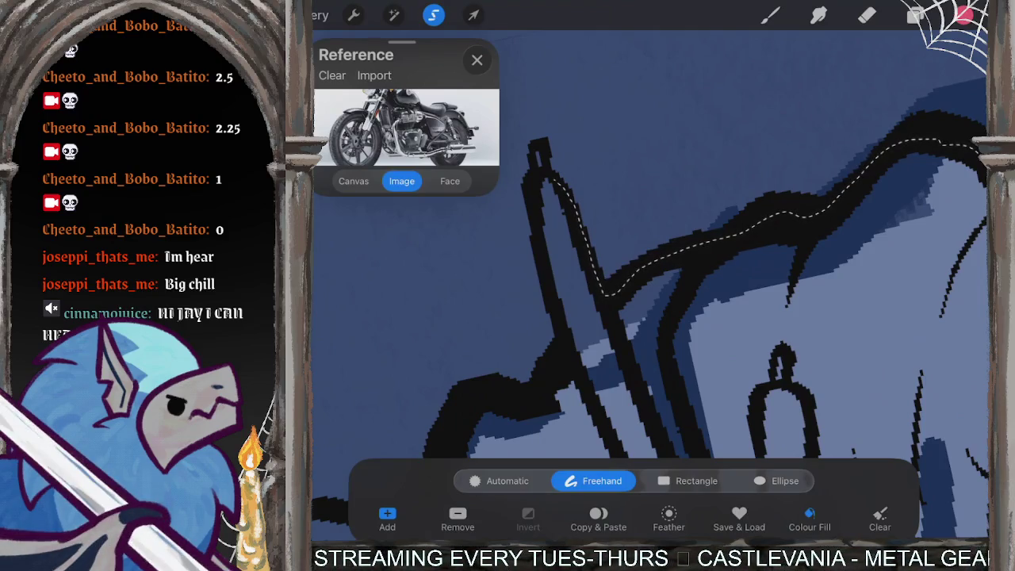
mouse_move(555, 171)
left_mouse_down()
mouse_move(541, 151)
mouse_move(533, 226)
left_mouse_up()
left_click_drag(544, 287, 557, 334)
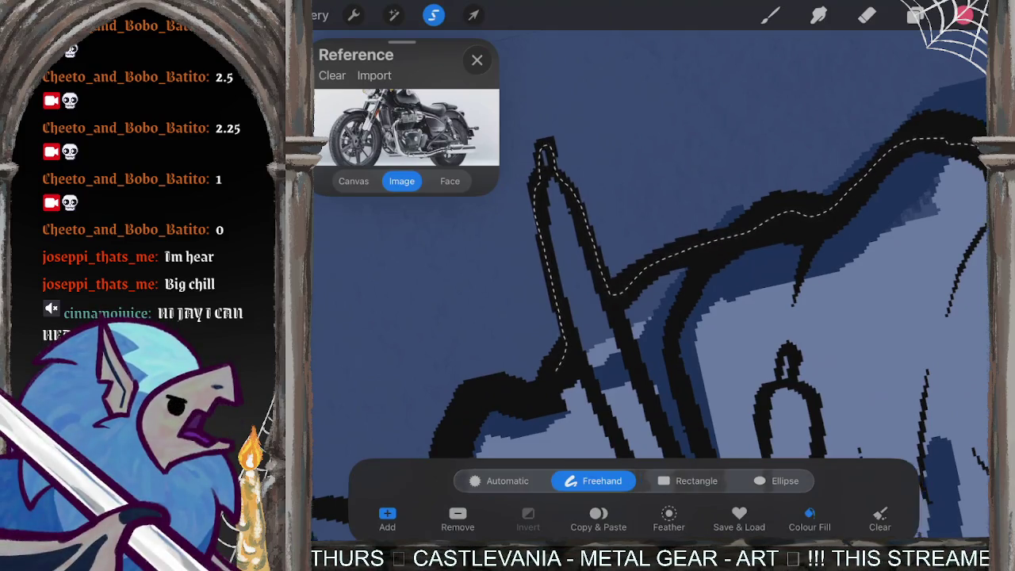
Step: Extend the selection slightly further along the outline and zoom out to review it
scroll(650, 309, "left", 5)
scroll(650, 309, "left", 3)
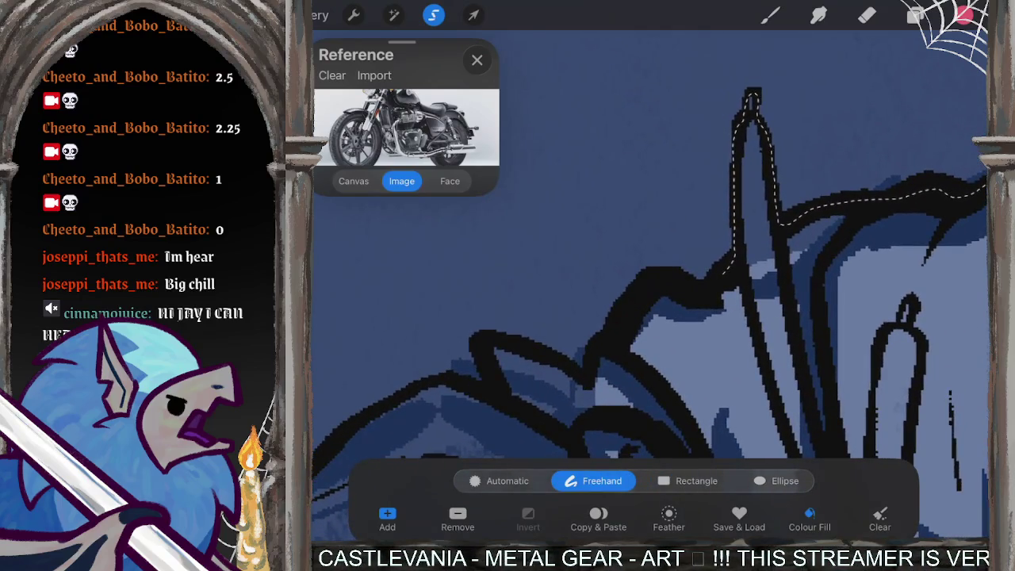
mouse_move(717, 273)
left_mouse_down()
mouse_move(706, 290)
mouse_move(559, 369)
mouse_move(480, 335)
mouse_move(499, 401)
mouse_move(457, 378)
left_mouse_up()
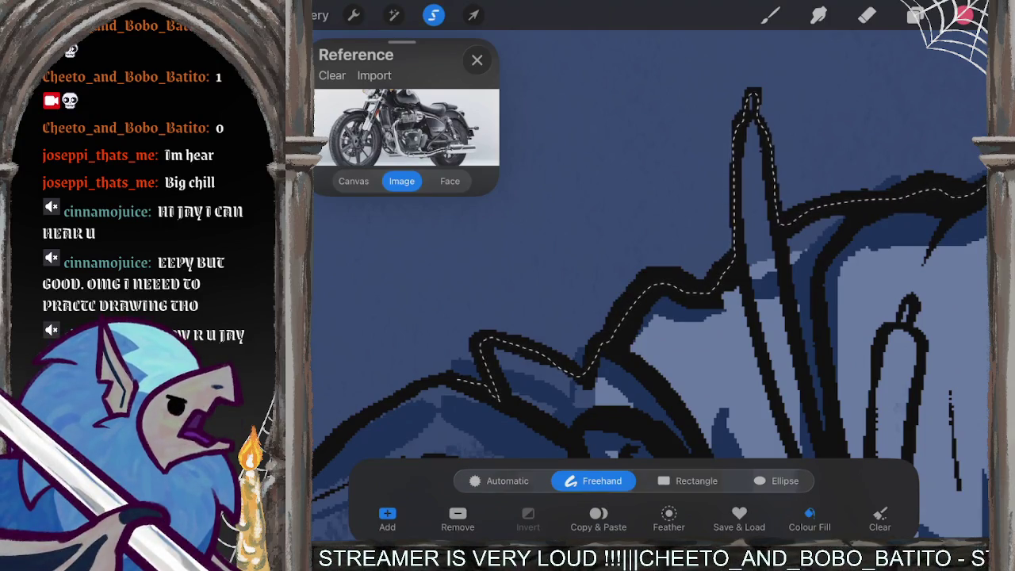
scroll(651, 285, "down", 3)
mouse_move(676, 255)
left_mouse_down()
mouse_move(701, 270)
mouse_move(622, 329)
mouse_move(593, 428)
left_mouse_up()
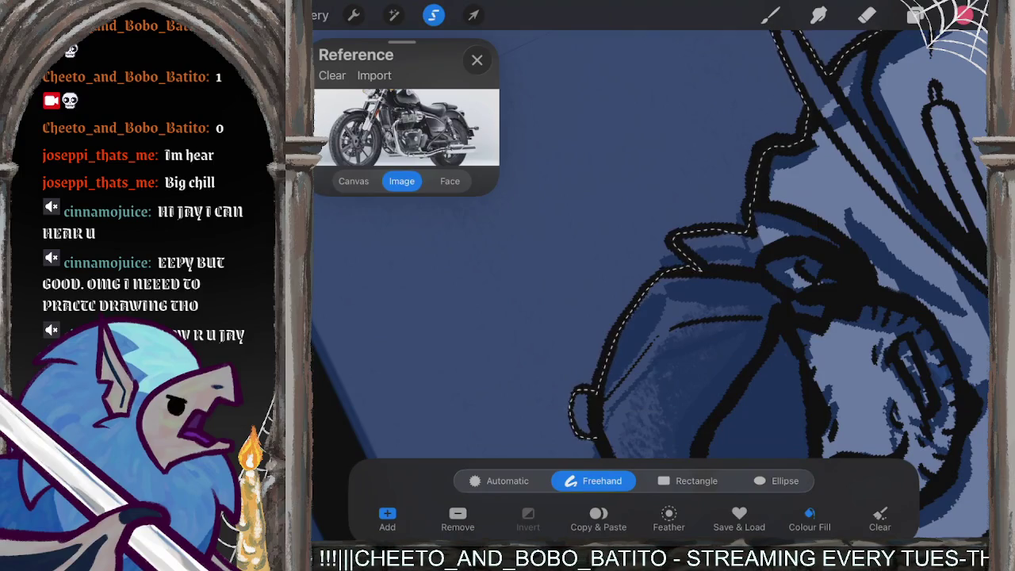
Step: Trace the selection down the helmet's left edge and from the cap down the shoulder
left_click_drag(713, 317, 762, 238)
scroll(650, 278, "up", 3)
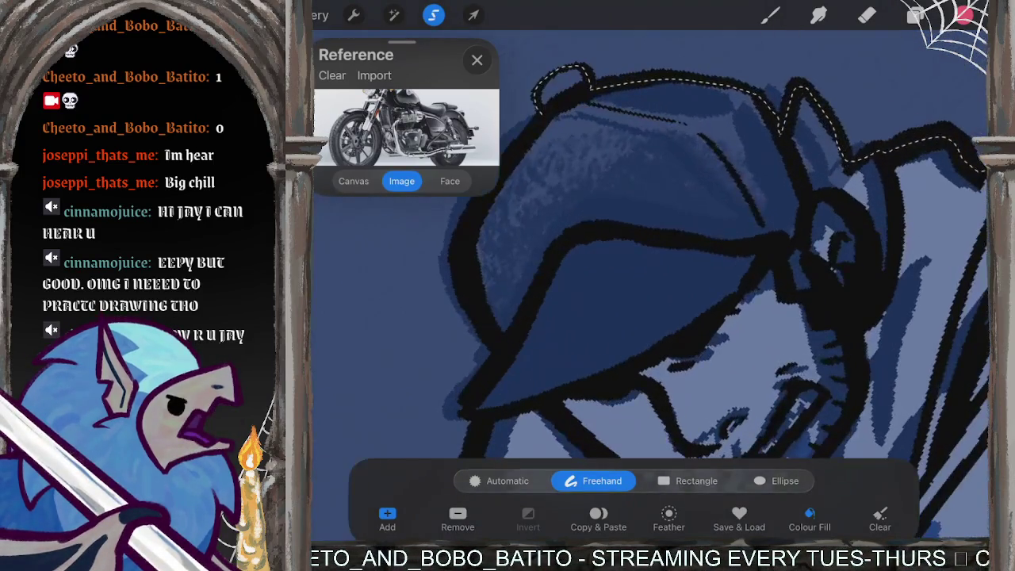
left_click_drag(499, 159, 467, 406)
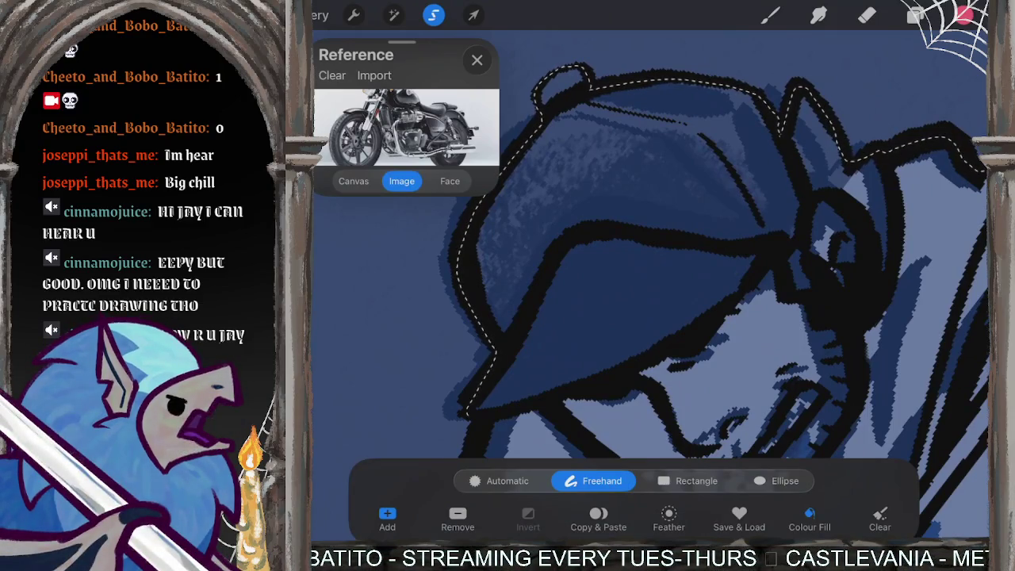
scroll(650, 278, "down", 1)
scroll(650, 277, "down", 2)
scroll(650, 277, "up", 1)
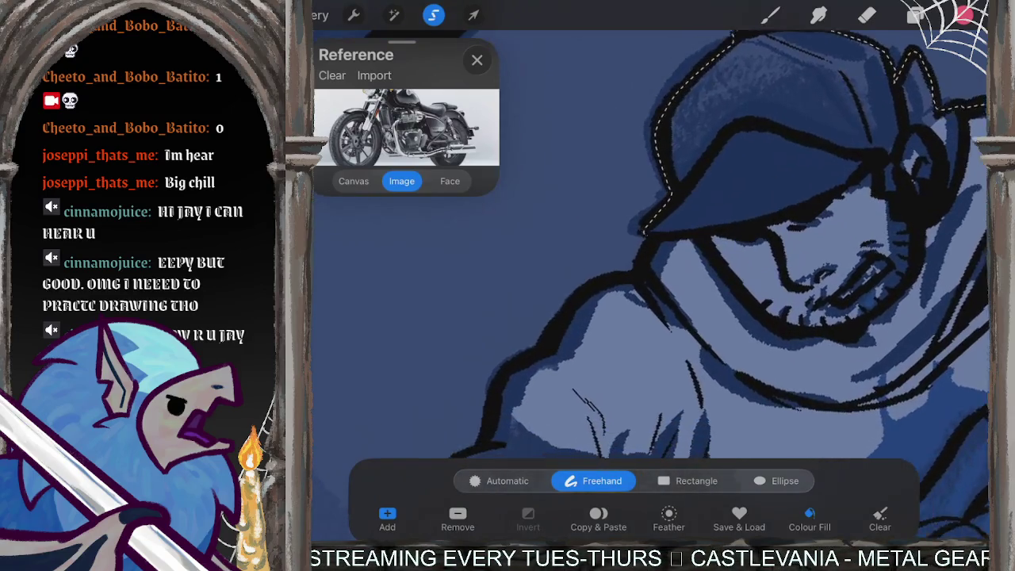
scroll(650, 278, "up", 1)
mouse_move(644, 229)
left_mouse_down()
mouse_move(627, 261)
mouse_move(498, 367)
left_mouse_up()
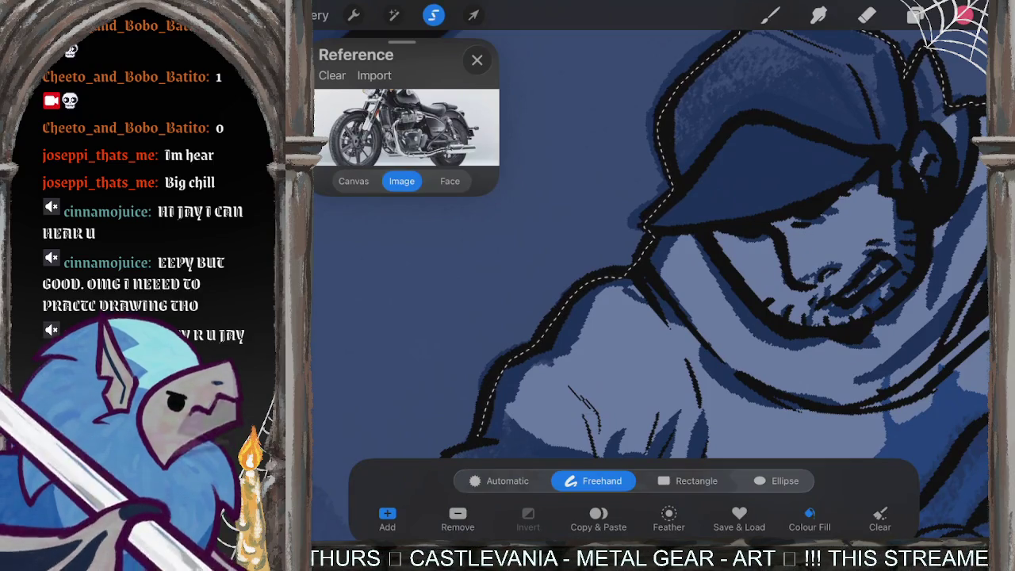
Step: Trace along the rider's hands and close the outline so it fills pink
left_click_drag(619, 413, 729, 325)
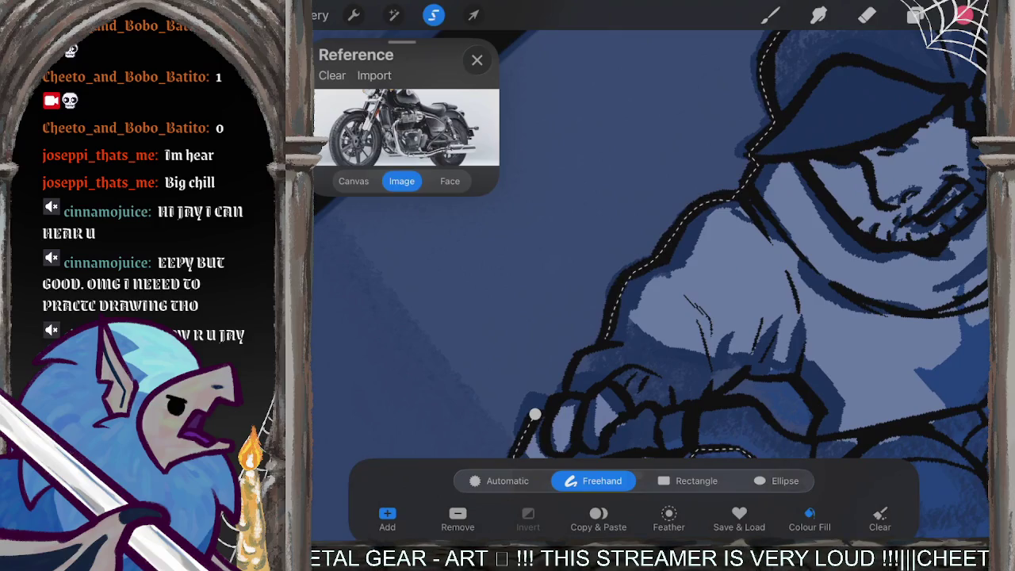
left_click_drag(535, 414, 634, 329)
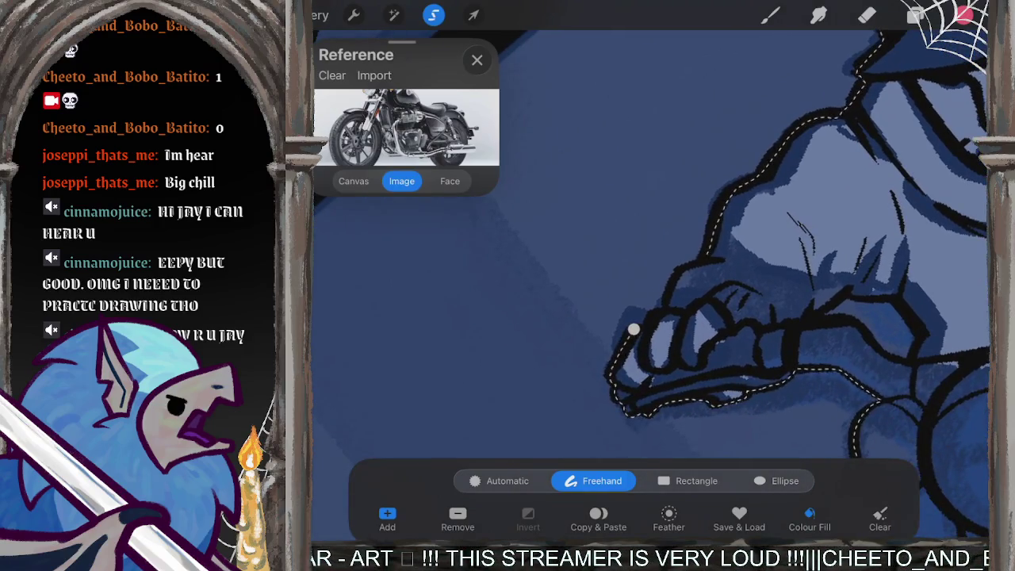
scroll(713, 277, "up", 5)
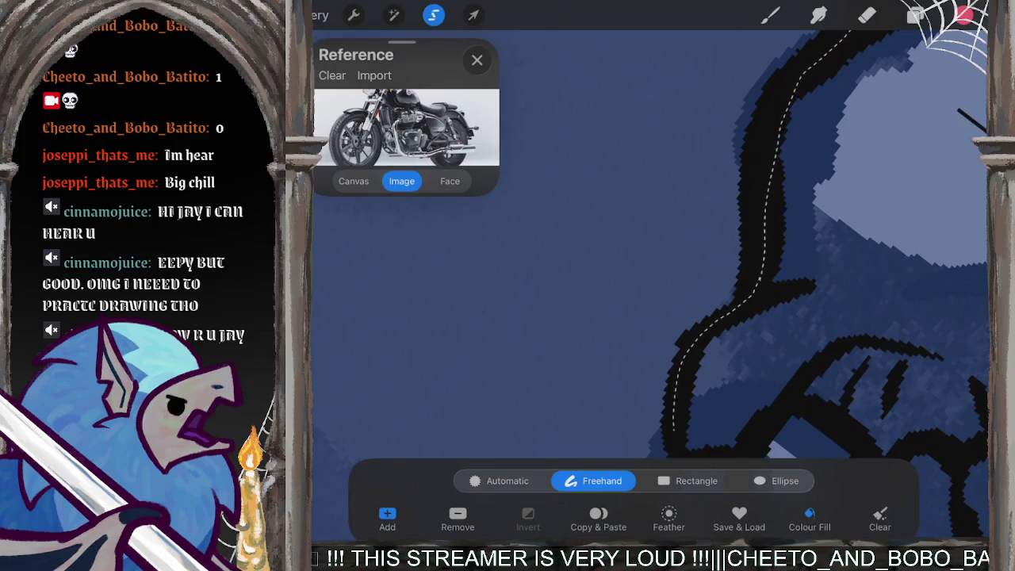
left_click_drag(714, 356, 753, 270)
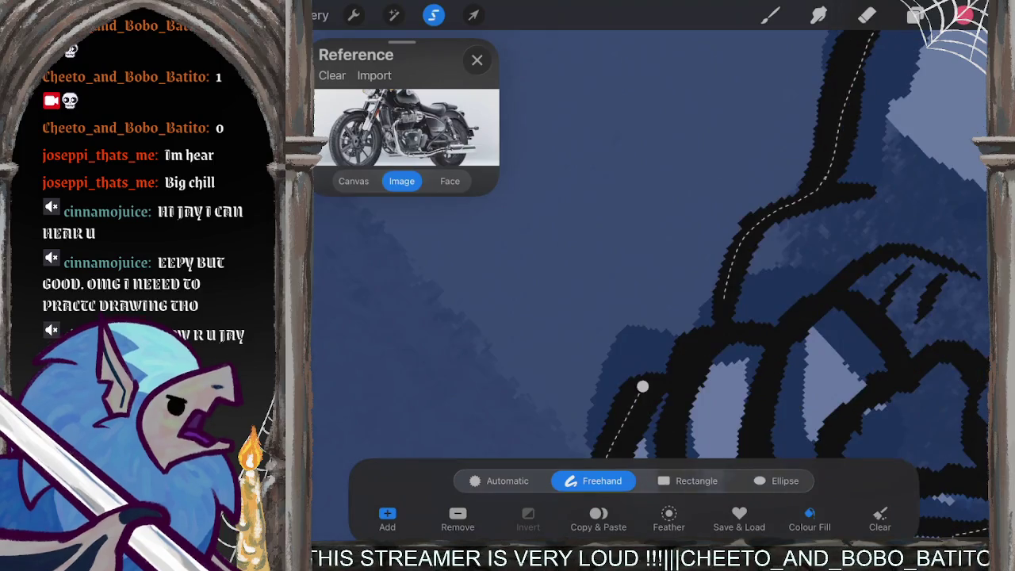
left_click(642, 387)
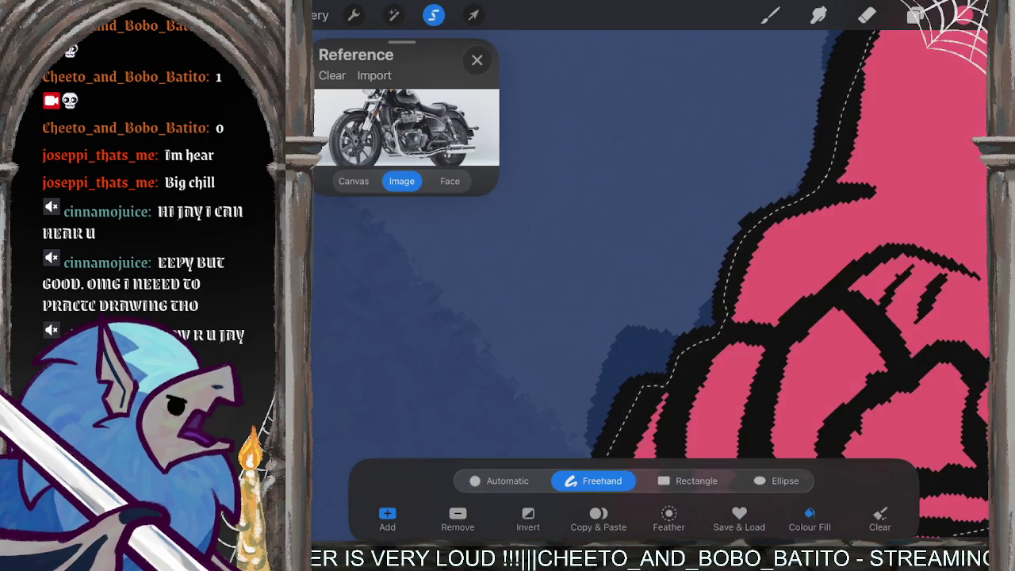
Step: Deselect the finished pink fill and return to the Brush
scroll(793, 278, "down", 3)
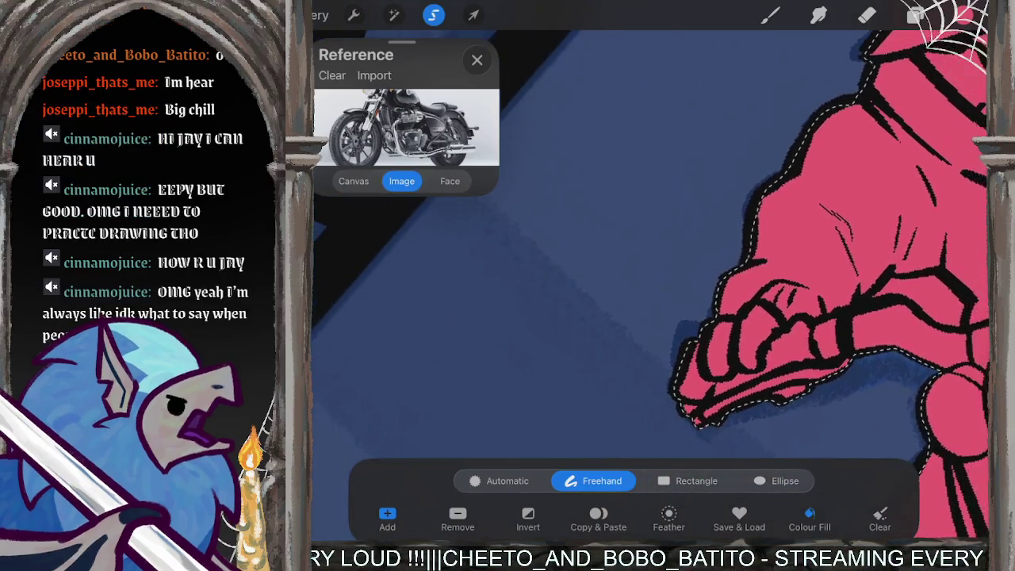
scroll(793, 278, "down", 2)
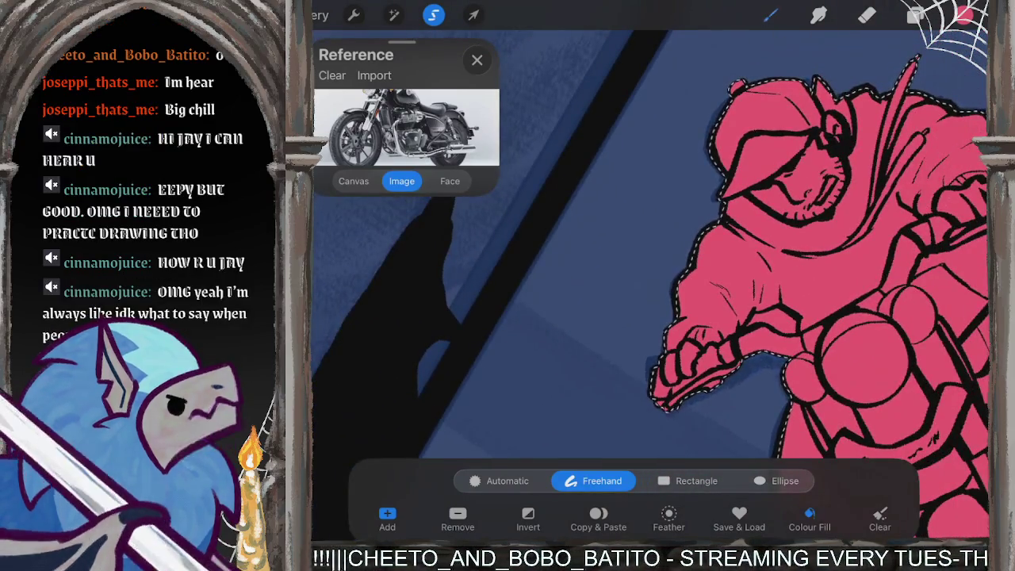
left_click(769, 14)
Step: Zoom onto the front fork and begin a new freehand outline beside it
left_click_drag(793, 318, 602, 309)
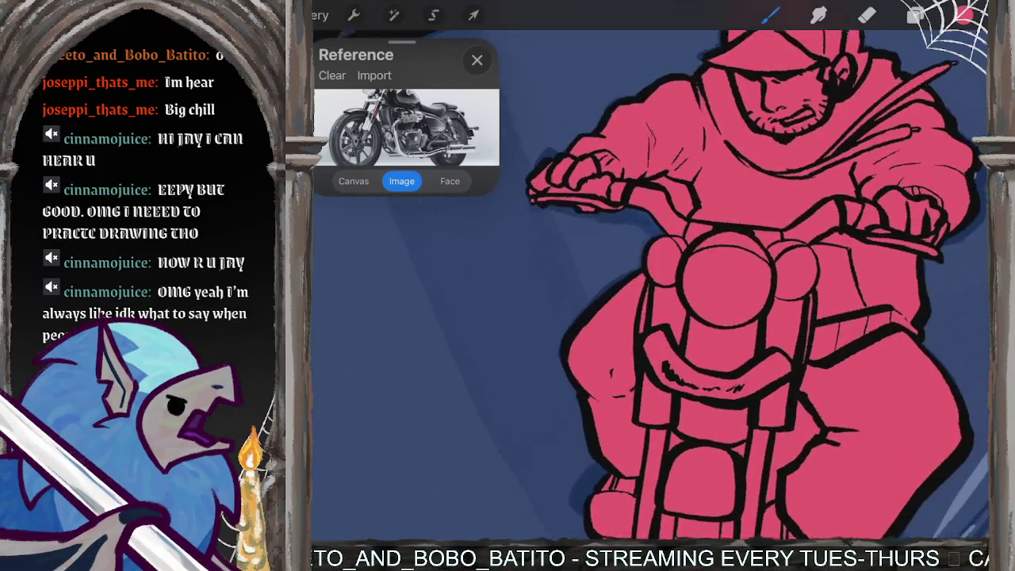
scroll(674, 285, "up", 3)
scroll(702, 283, "up", 2)
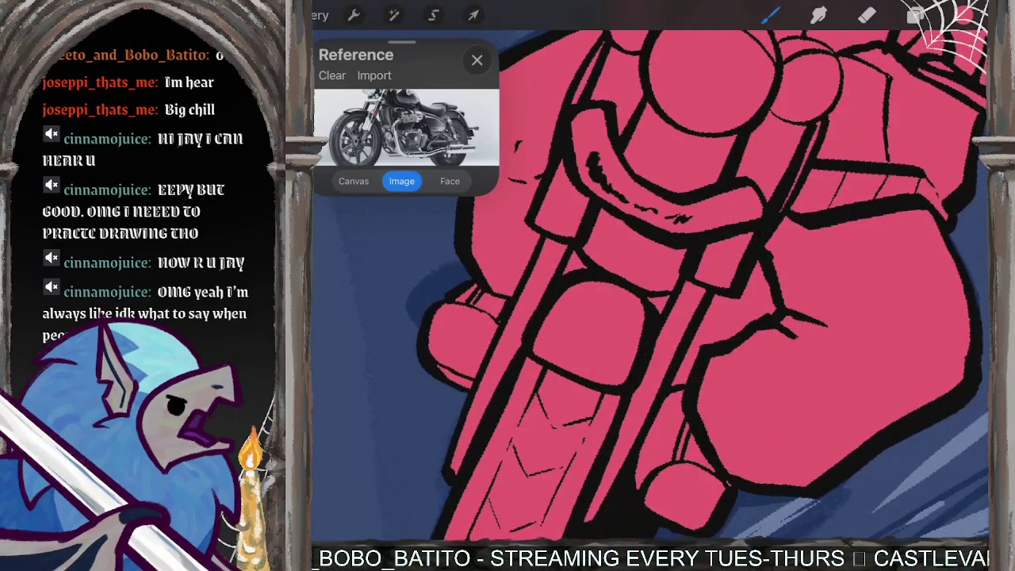
left_click(433, 14)
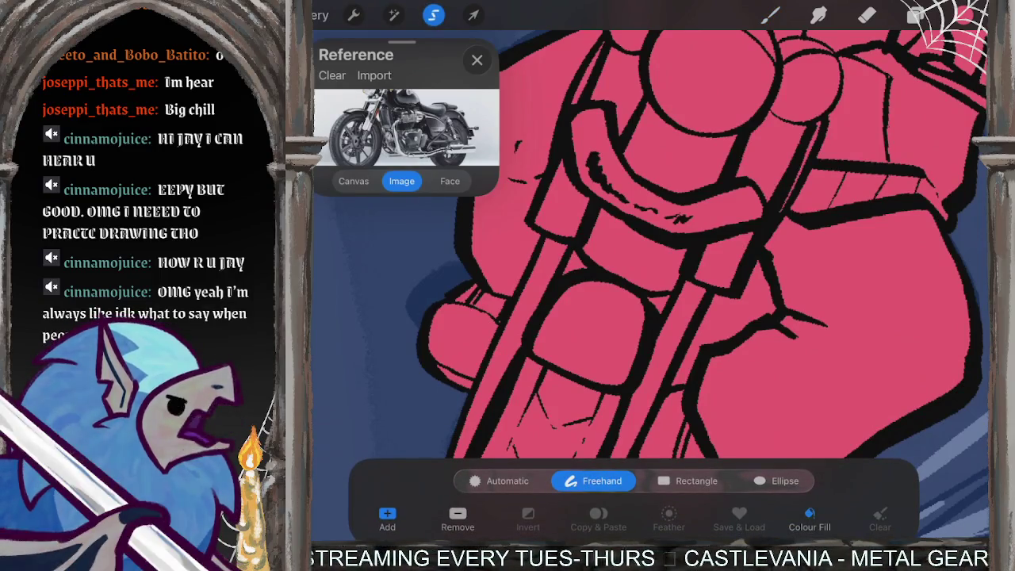
left_click_drag(708, 297, 688, 337)
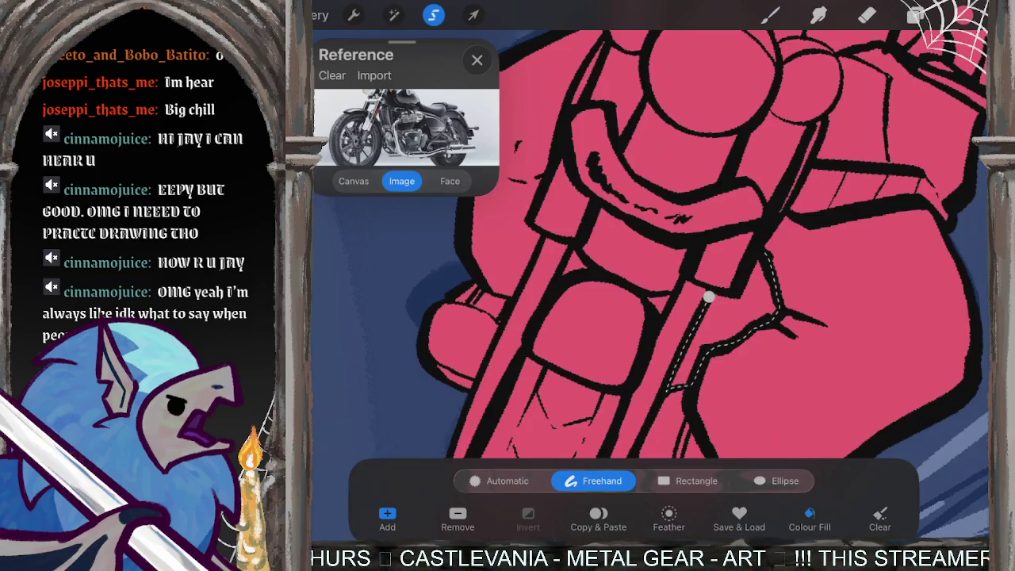
Step: Discard the first selection and turn Colour Fill off for new selections
left_click(708, 297)
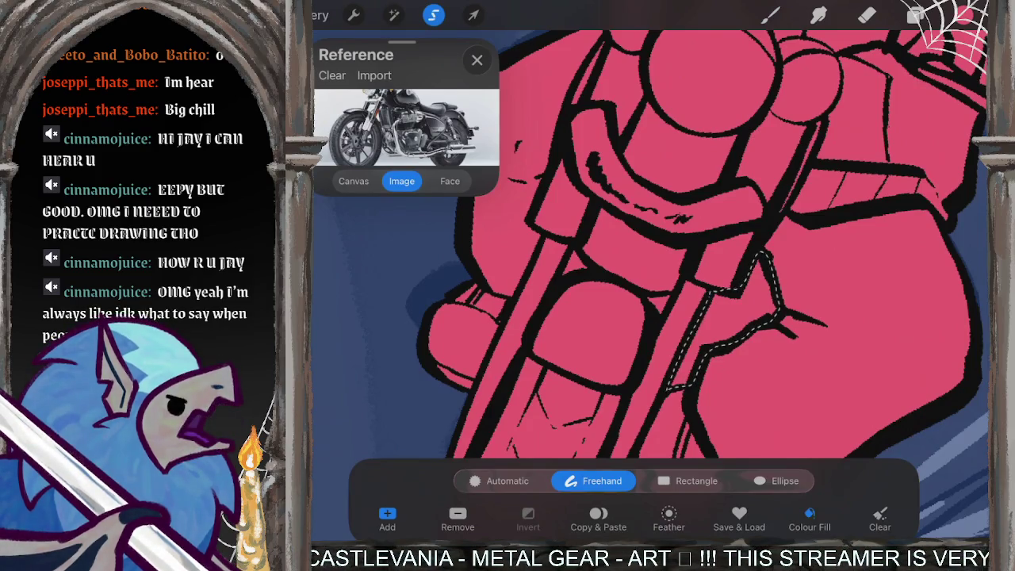
left_click(879, 520)
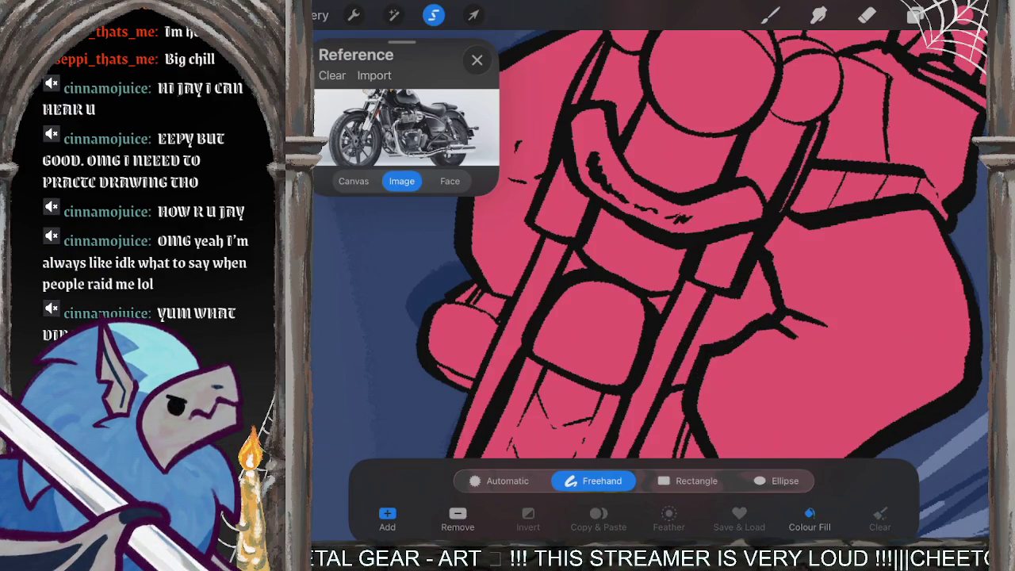
left_click(809, 517)
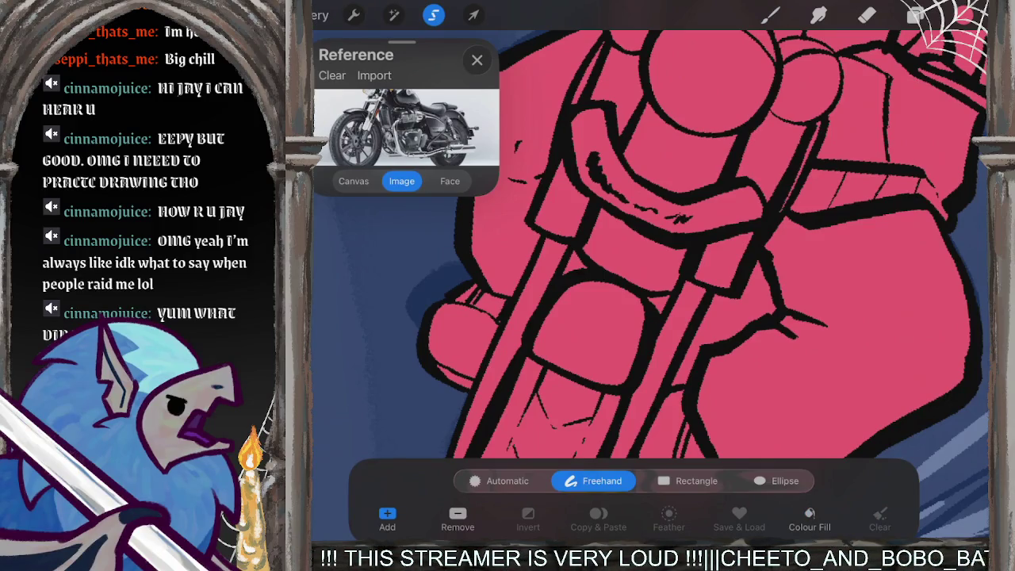
Step: Freehand-select the gap beside the fork without fill, redoing it once, then pick the Eraser
left_click_drag(711, 296, 688, 336)
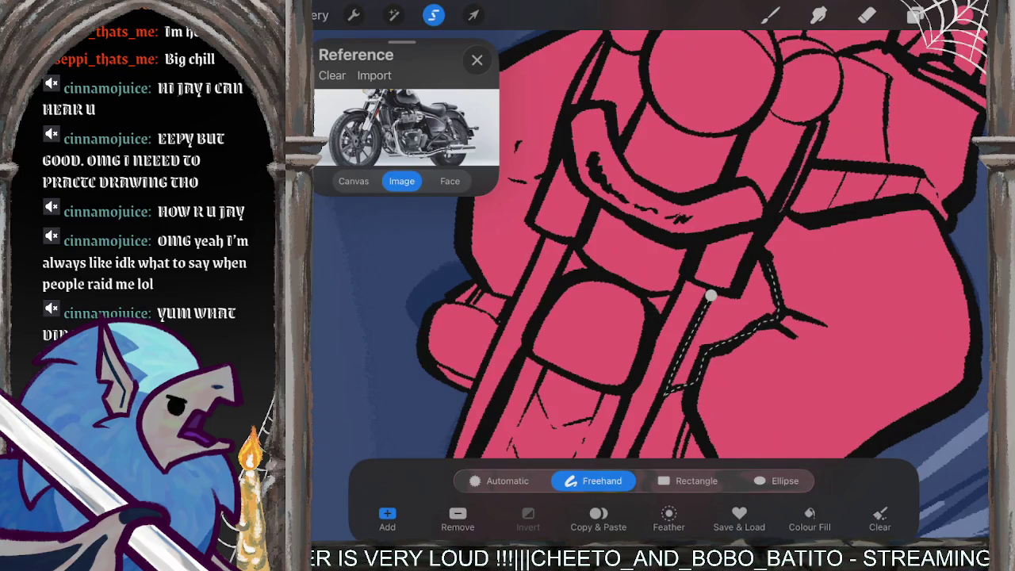
left_click_drag(773, 274, 711, 295)
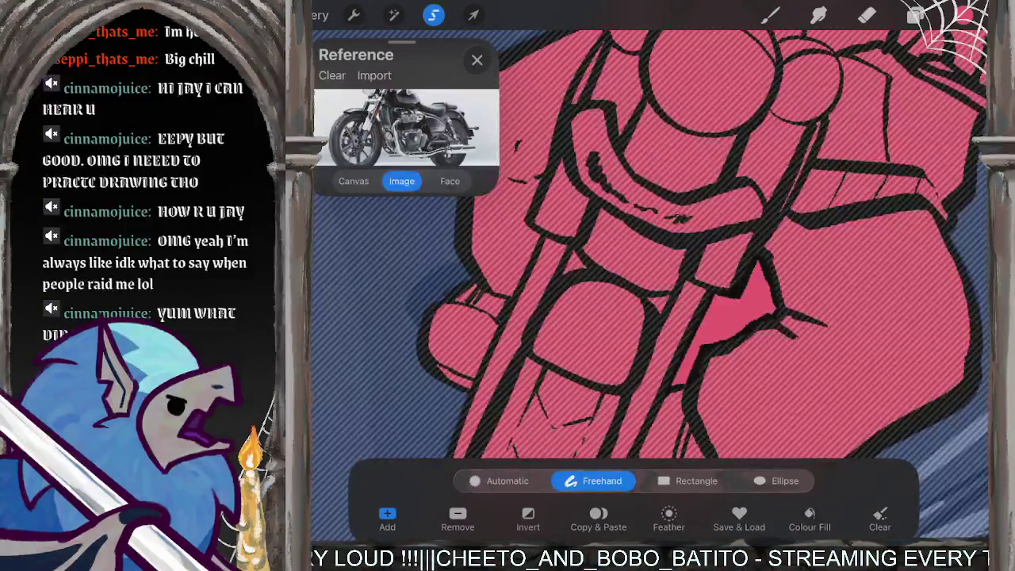
left_click(879, 520)
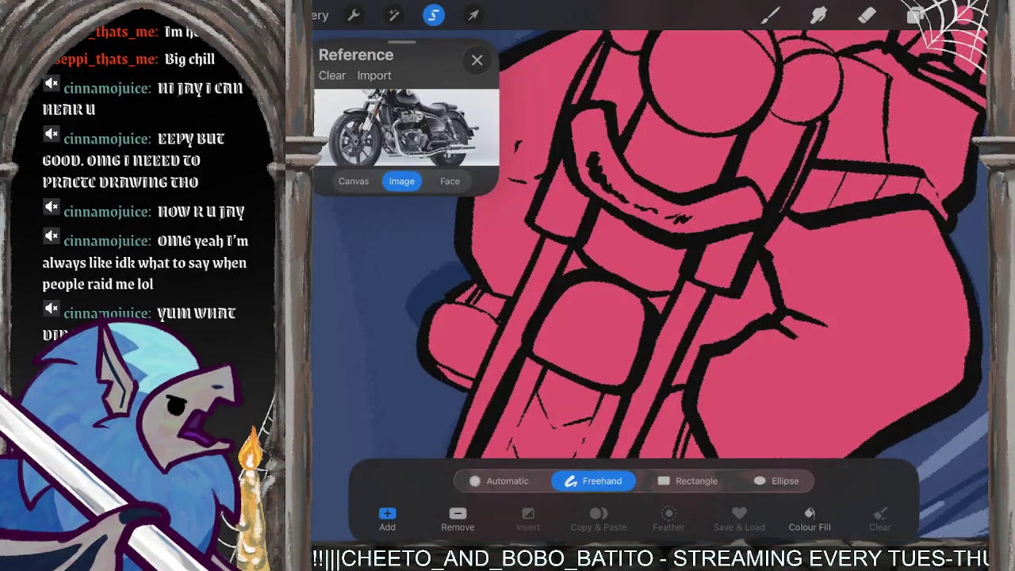
left_click_drag(712, 291, 692, 330)
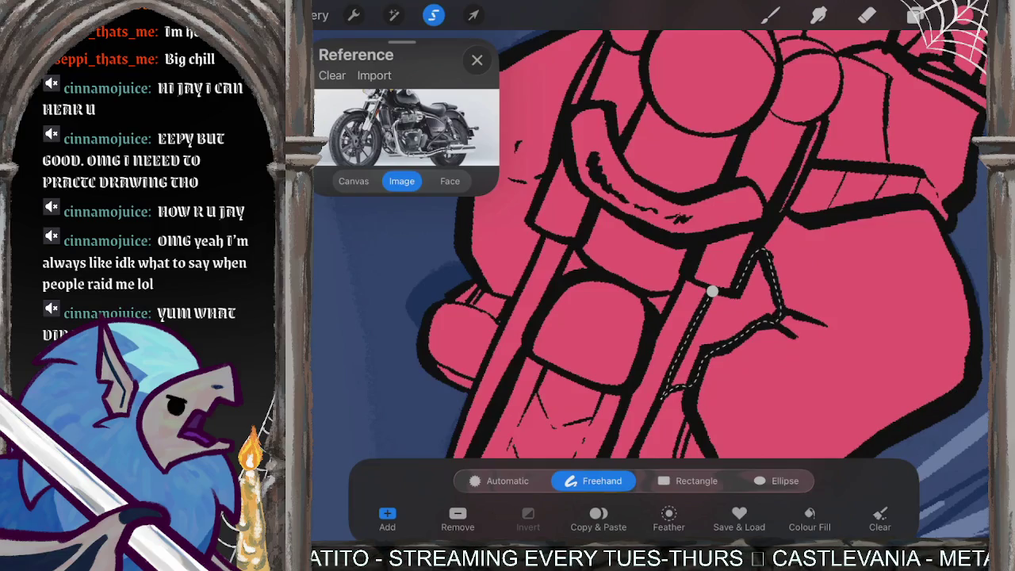
left_click(712, 292)
left_click(867, 15)
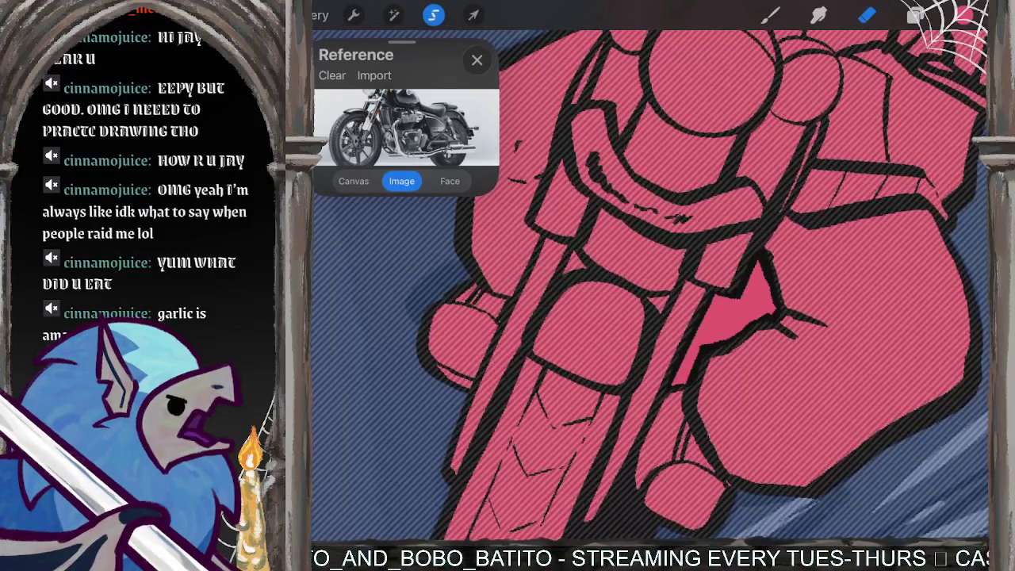
Step: Erase the pink from the gap beside the fork, then switch to the Brush and deselect
left_click_drag(753, 290, 702, 348)
left_click_drag(717, 314, 690, 353)
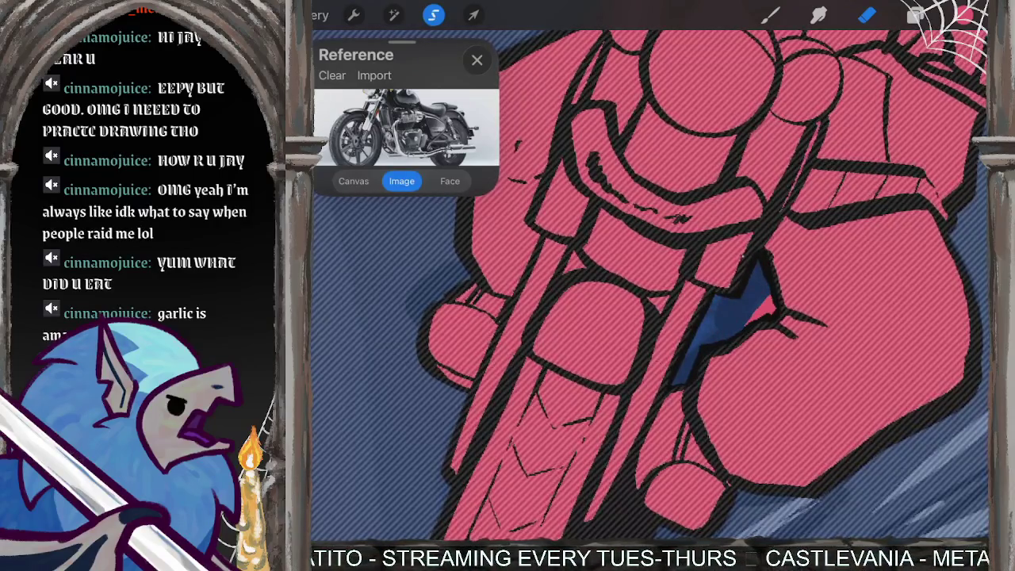
left_click_drag(773, 282, 760, 315)
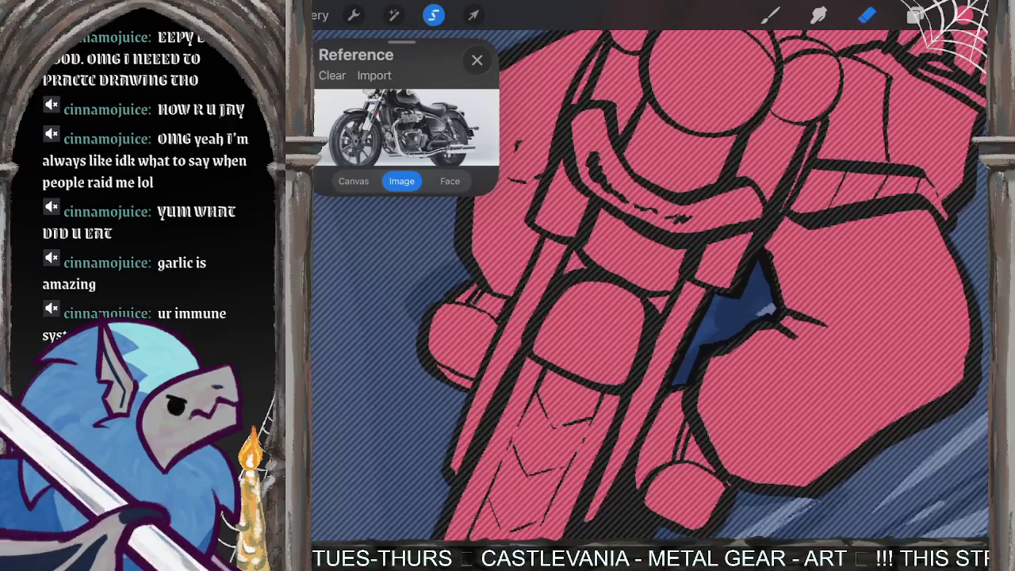
key("b")
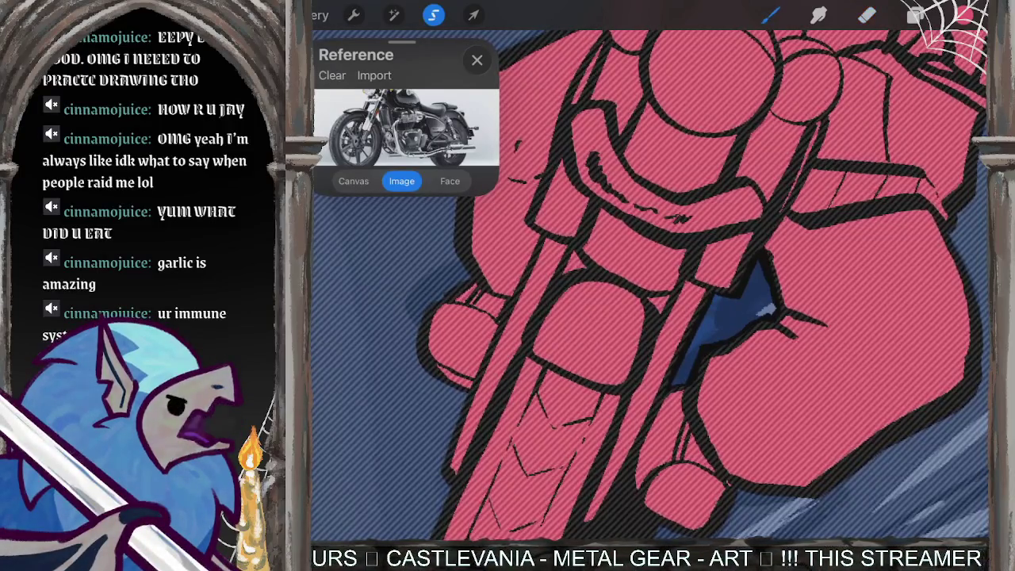
key("ctrl+d")
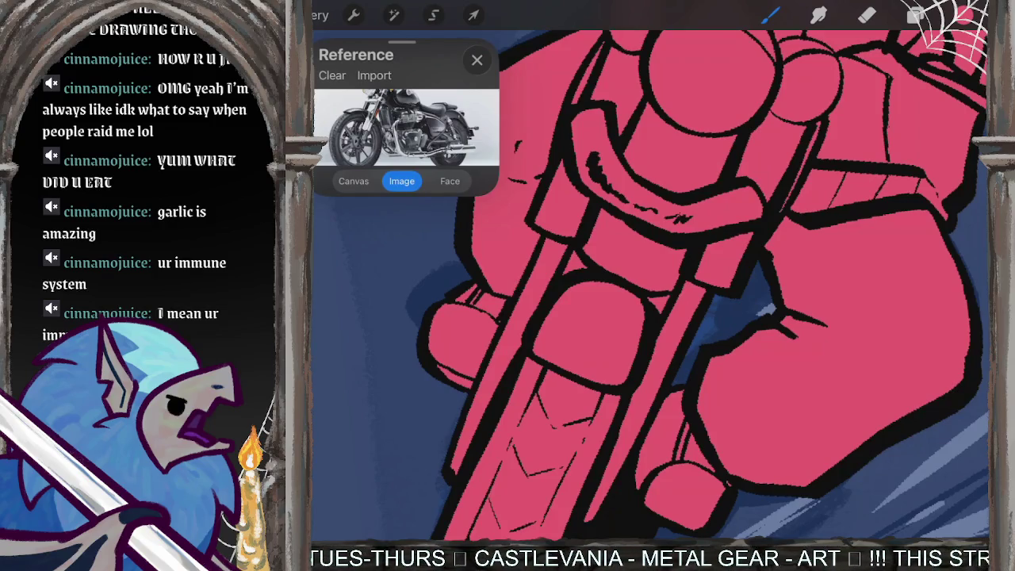
Step: Zoom out to review the flat-pink silhouette and bring up the layers list
scroll(650, 285, "down", 5)
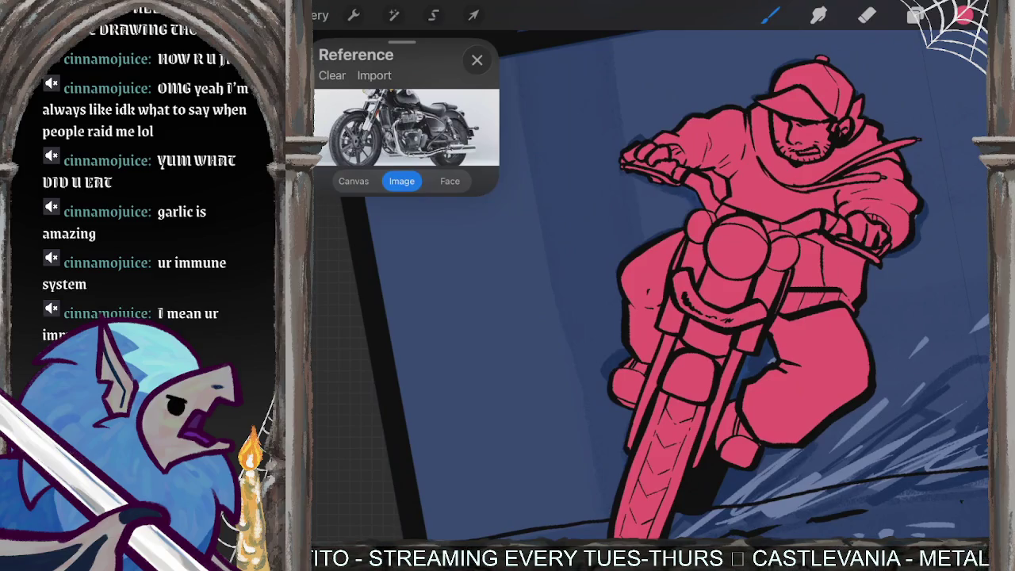
scroll(714, 278, "down", 2)
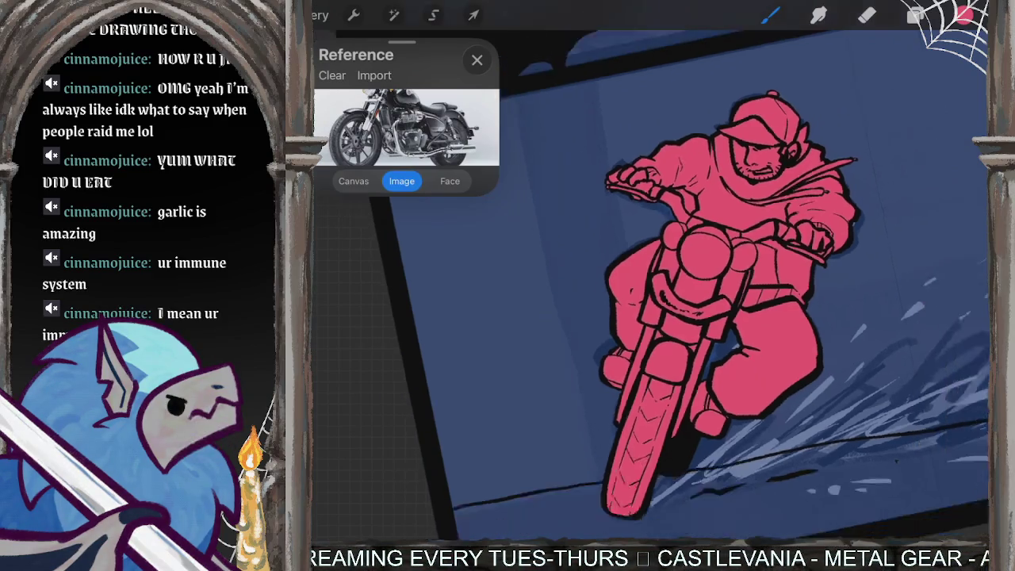
scroll(714, 277, "down", 2)
scroll(713, 277, "down", 1)
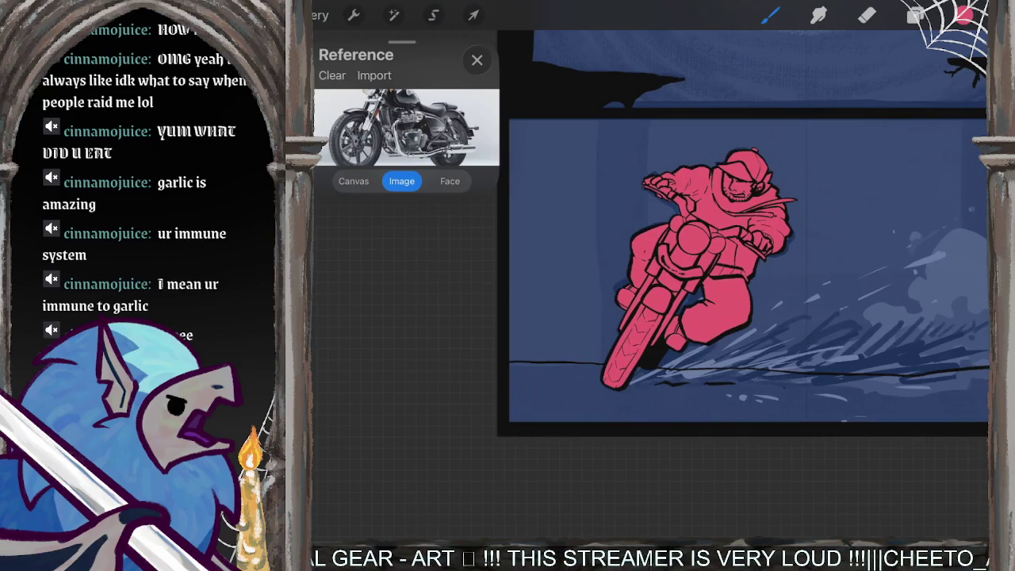
scroll(674, 325, "up", 2)
scroll(674, 325, "up", 2)
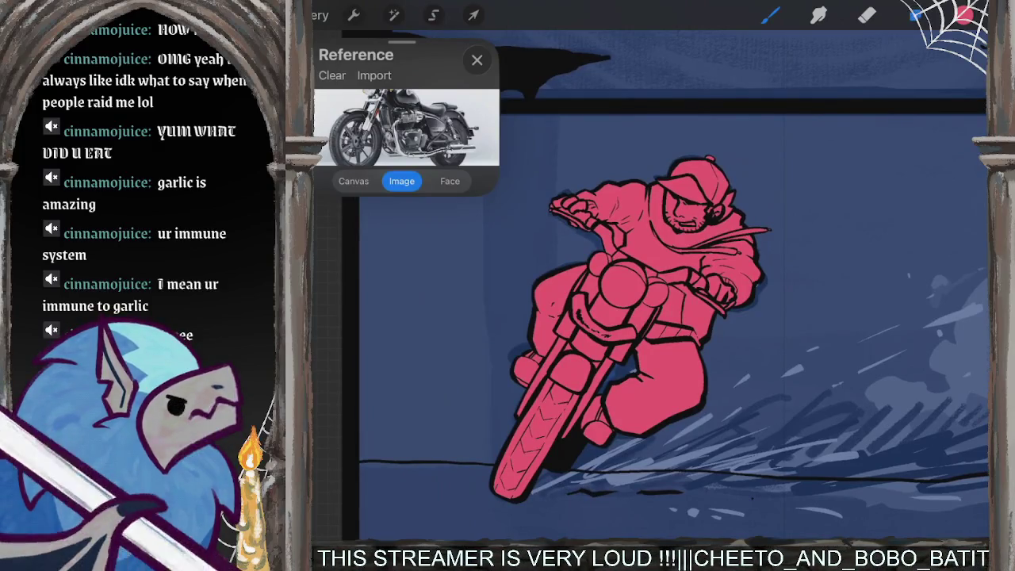
key("l")
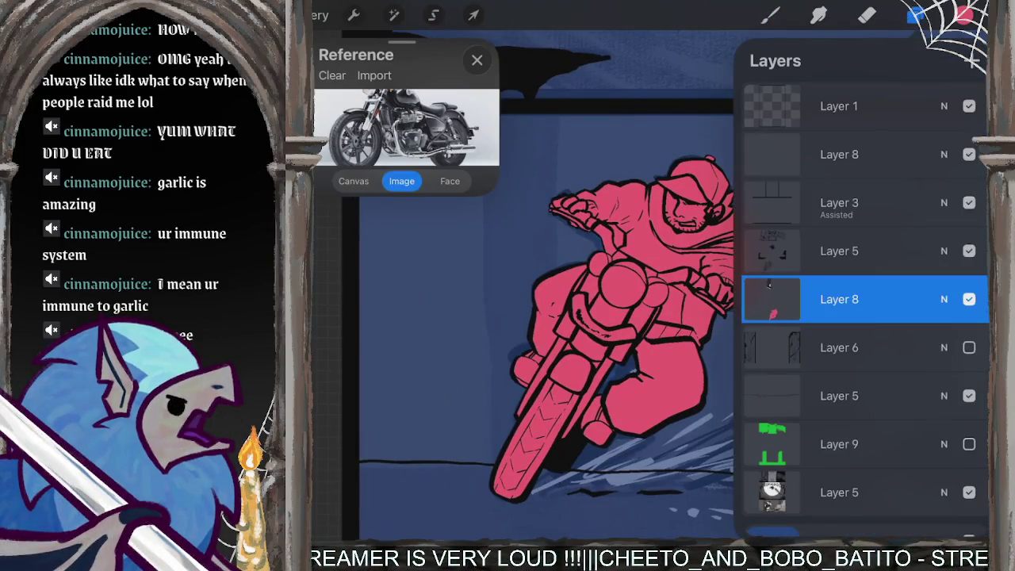
Step: Erase a stray patch of pink near the rider's hand
key("l")
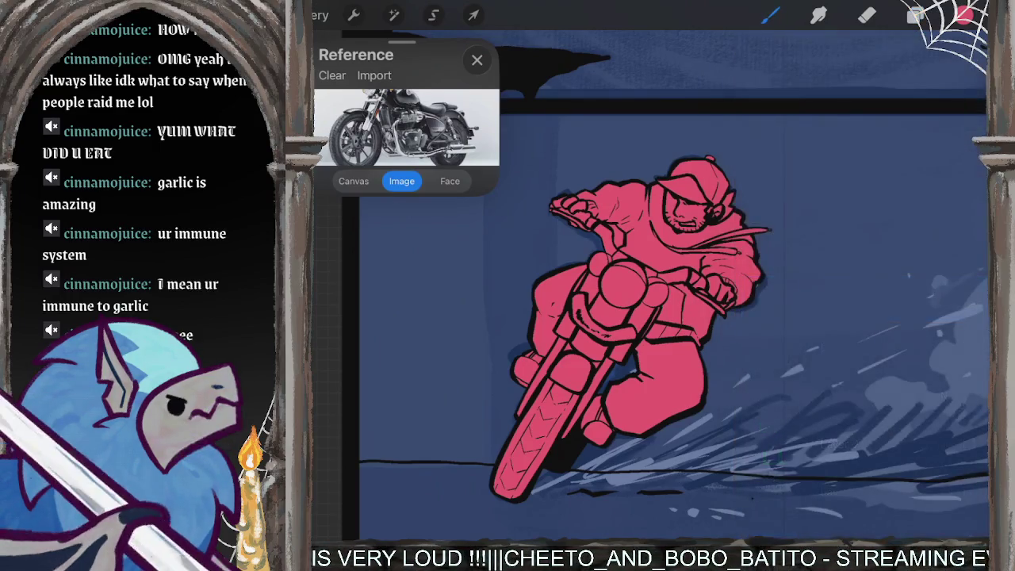
scroll(650, 333, "up", 3)
key("e")
scroll(697, 256, "up", 3)
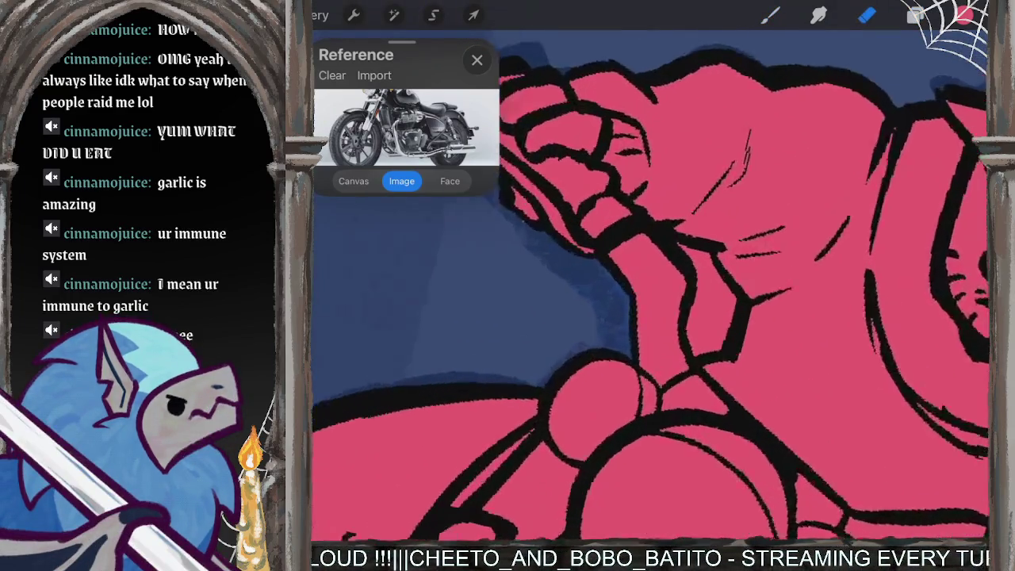
mouse_move(702, 262)
left_mouse_down()
mouse_move(723, 283)
mouse_move(704, 340)
mouse_move(709, 378)
mouse_move(738, 358)
mouse_move(716, 253)
left_mouse_up()
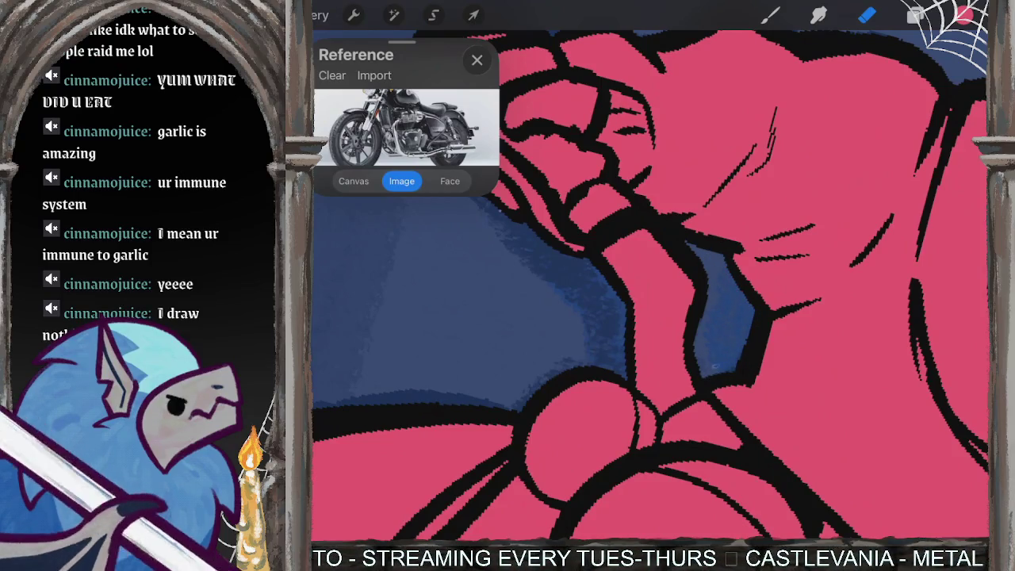
scroll(650, 285, "down", 5)
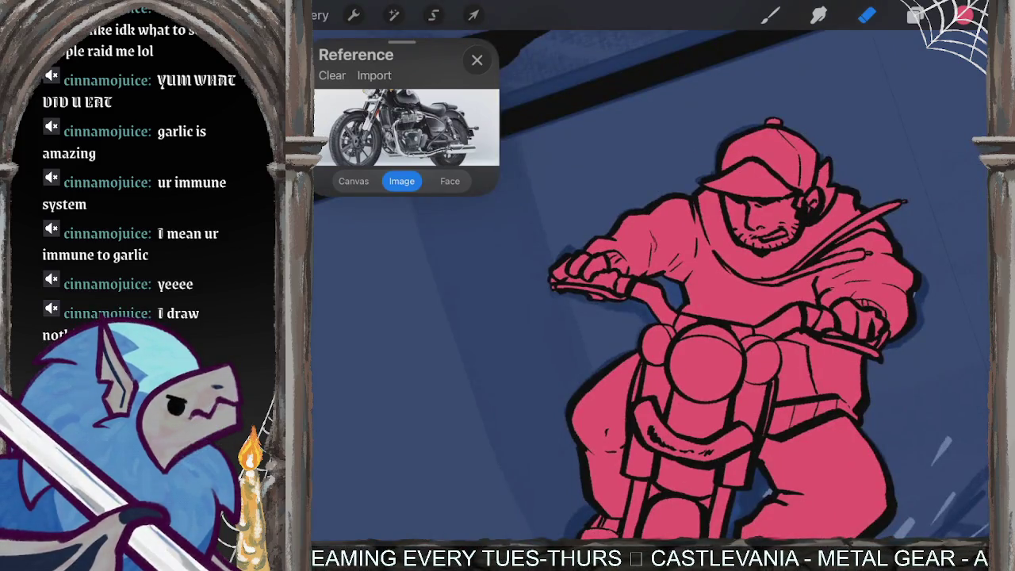
scroll(650, 285, "down", 5)
key("b")
Step: On the pink fill layer, ColorDrop the pink swatch into the gap on the bike's front
left_click(915, 14)
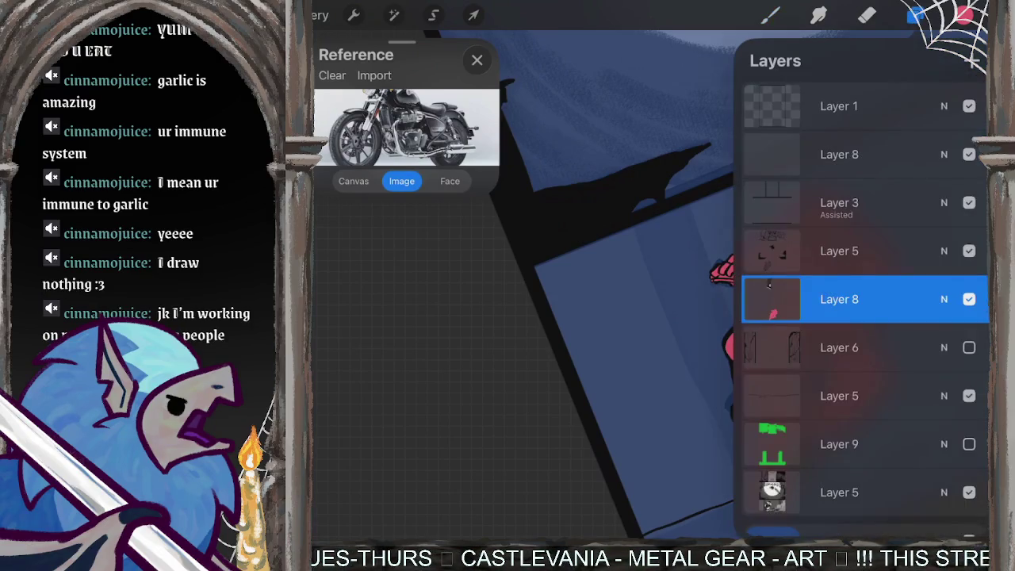
left_click(840, 251)
left_click(964, 14)
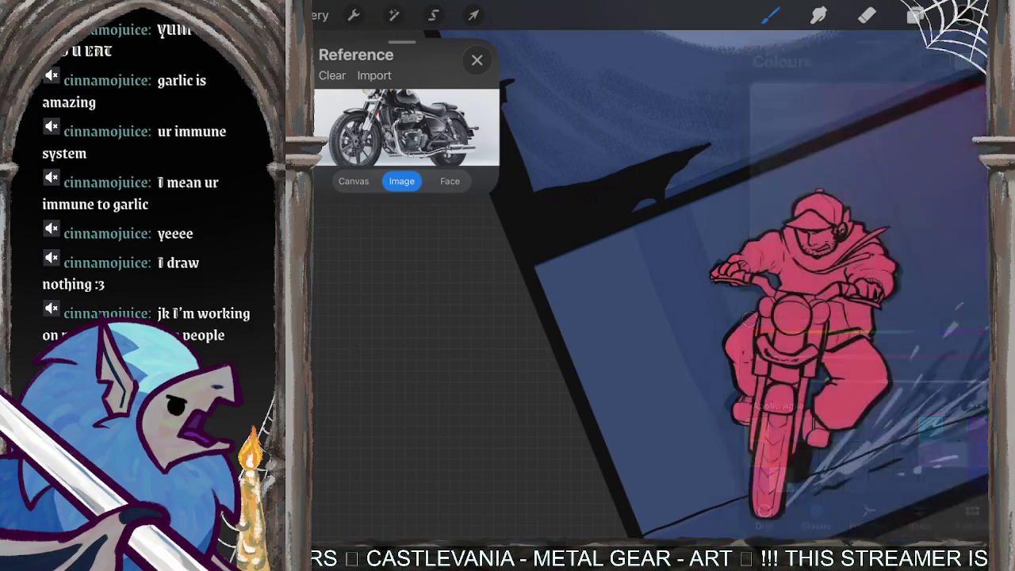
scroll(754, 333, "up", 5)
left_click_drag(963, 14, 801, 254)
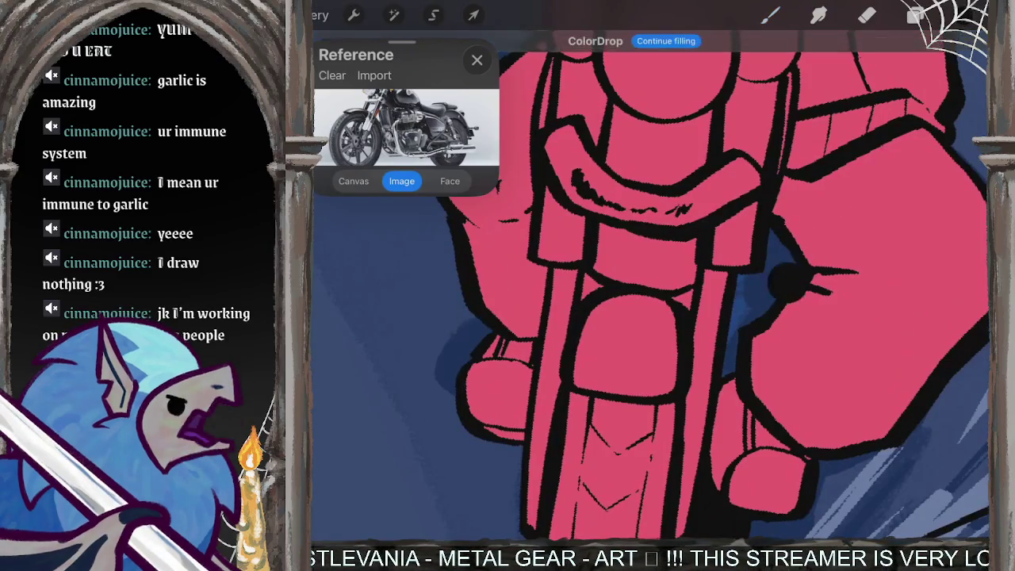
scroll(713, 302, "down", 5)
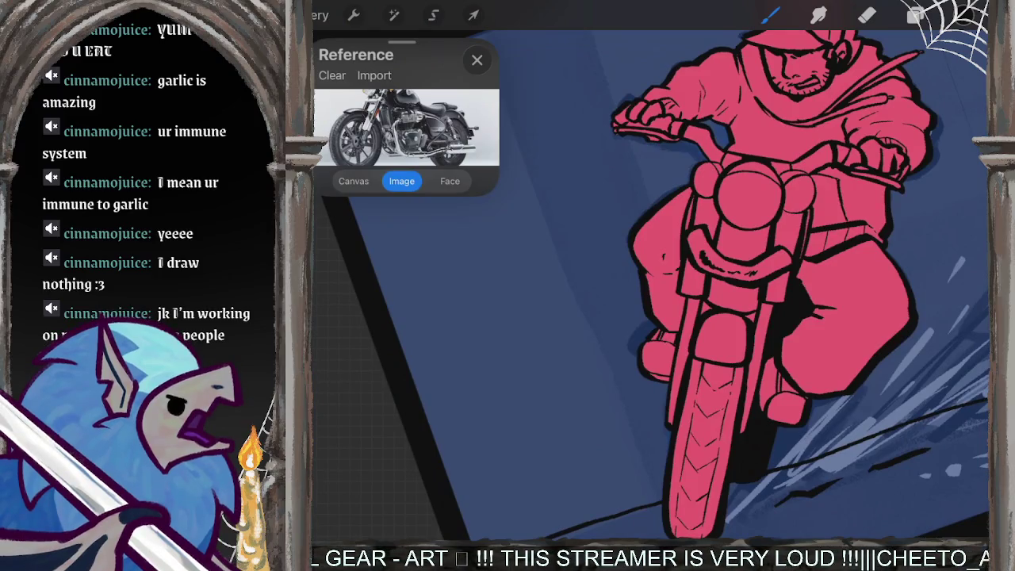
scroll(690, 285, "down", 5)
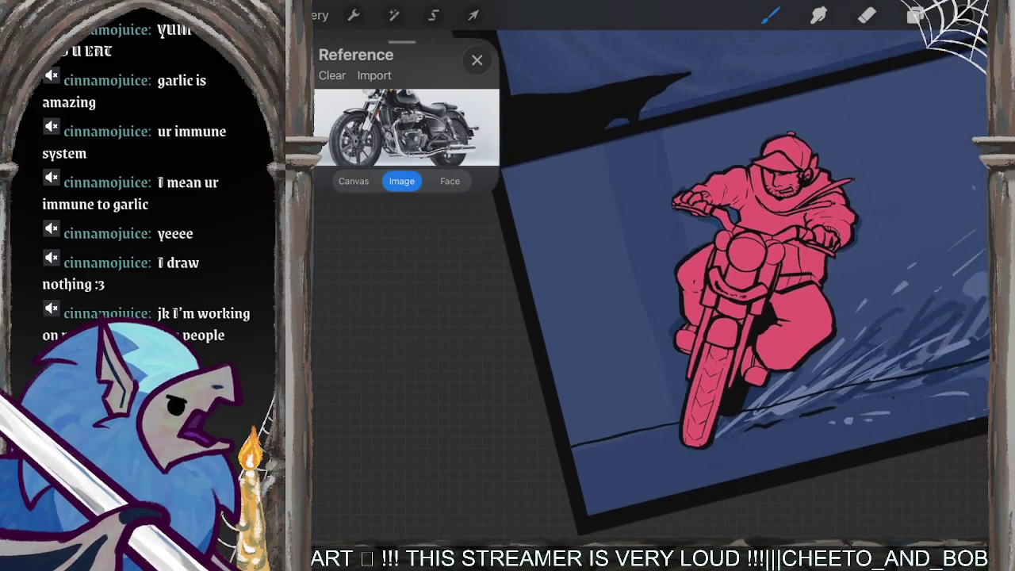
left_click(916, 16)
Step: Alpha-lock Layer 8, the rider's pink fill, and choose a painting brush
left_click(772, 299)
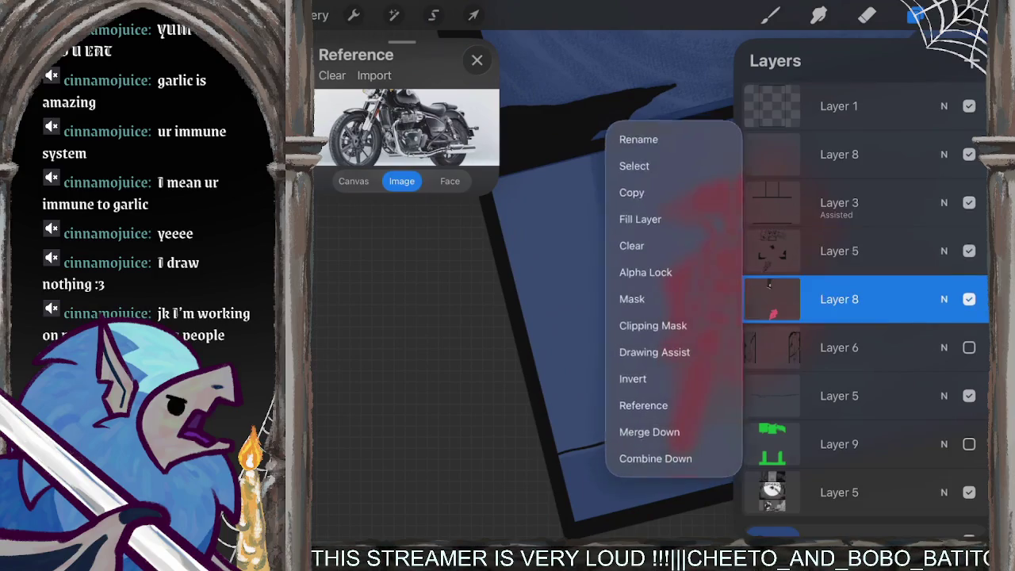
left_click(772, 299)
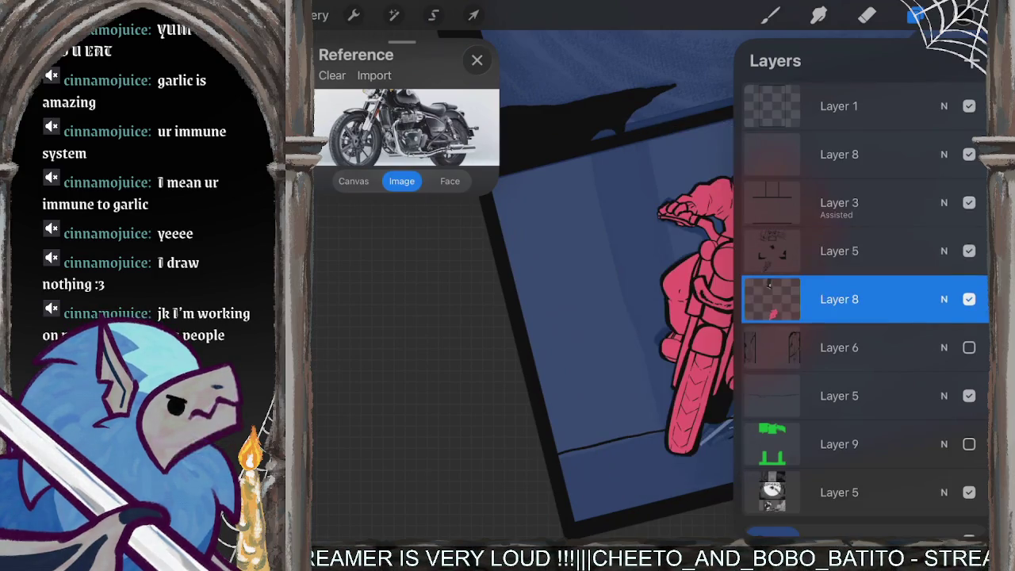
left_click(769, 15)
left_click(555, 317)
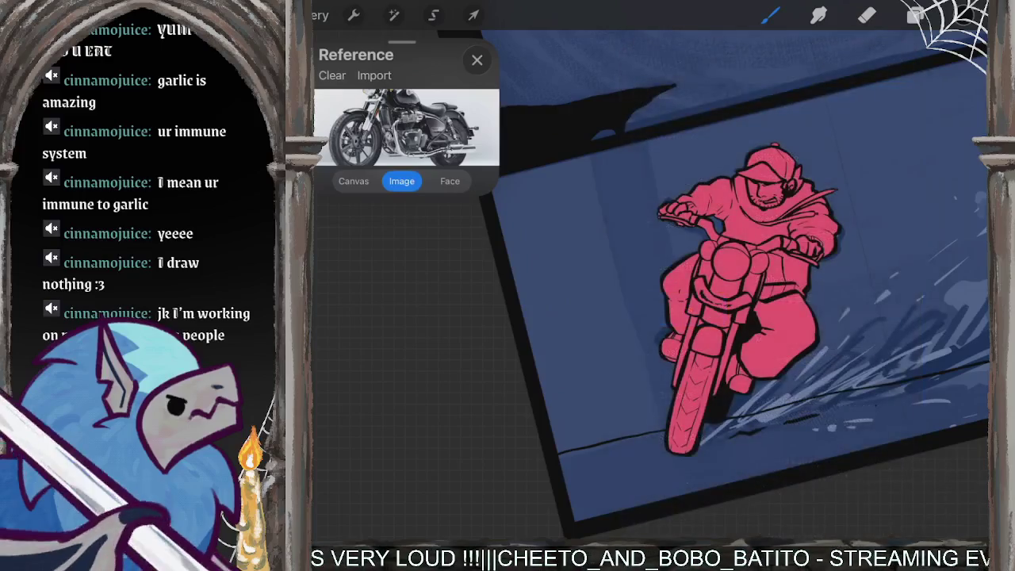
Step: Choose a dark colour for shading inside the locked pink fill
scroll(745, 301, "up", 5)
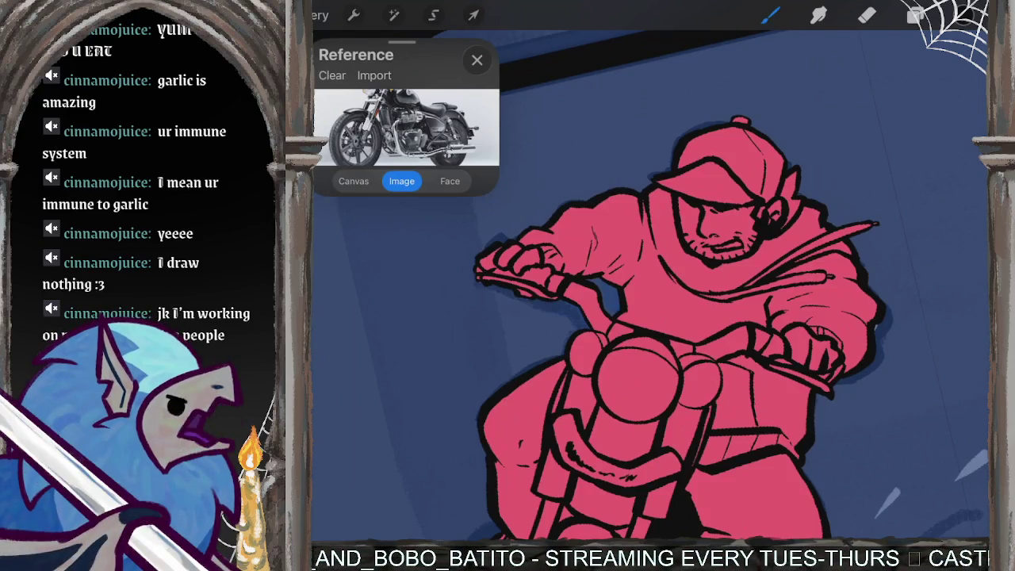
left_click(916, 15)
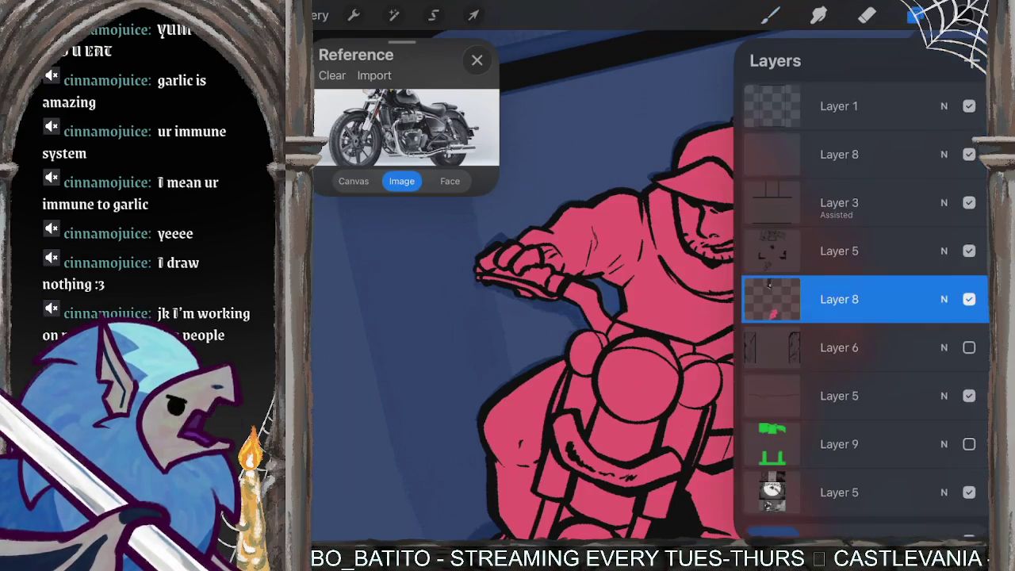
left_click(963, 15)
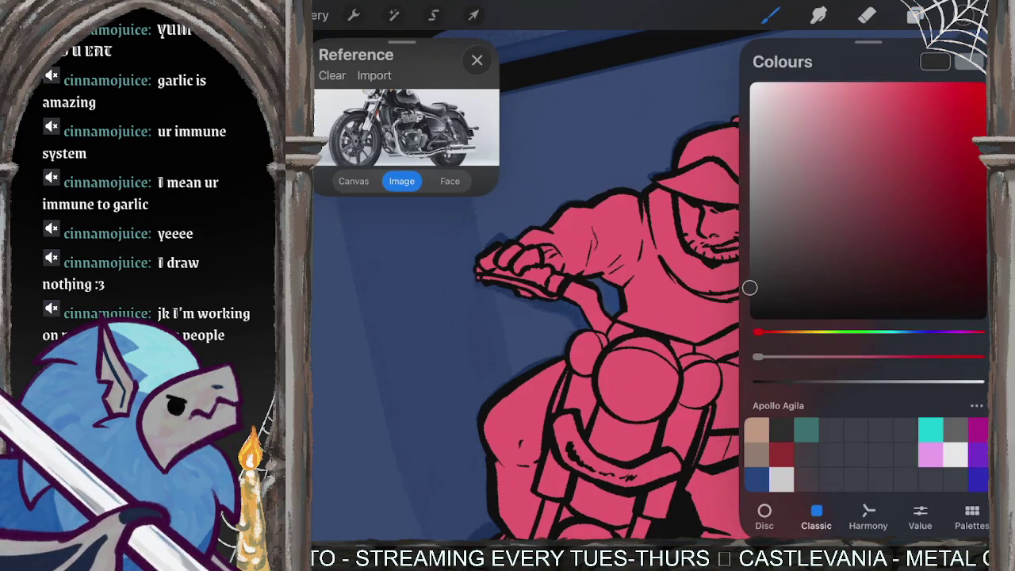
left_click(769, 15)
scroll(492, 269, "up", 5)
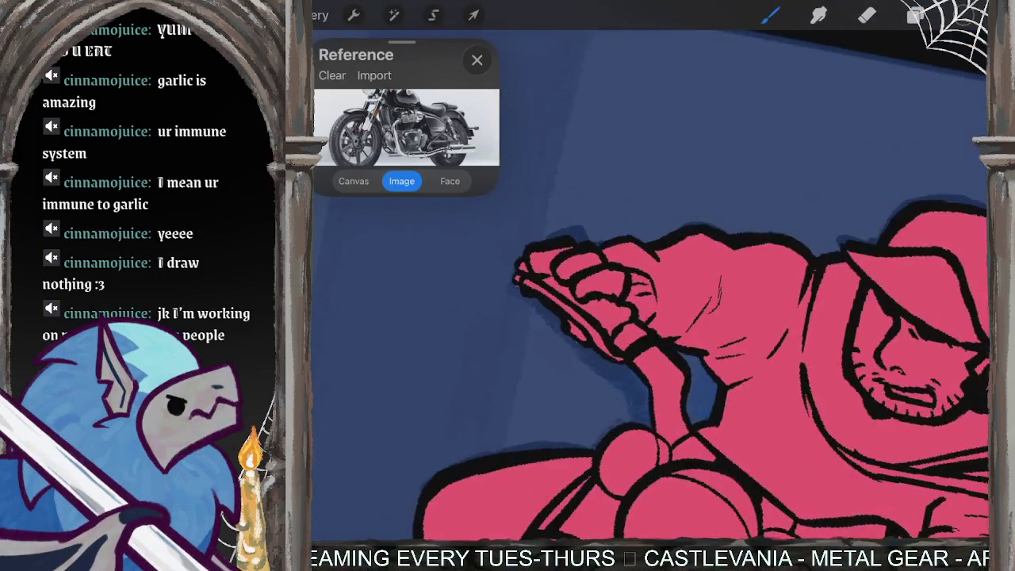
Step: Shade the rider's raised hand and forearm dark grey
mouse_move(643, 252)
left_mouse_down()
mouse_move(704, 347)
mouse_move(674, 334)
left_mouse_up()
mouse_move(612, 246)
left_mouse_down()
mouse_move(662, 319)
mouse_move(609, 259)
mouse_move(628, 265)
mouse_move(631, 301)
mouse_move(681, 349)
left_mouse_up()
mouse_move(672, 246)
left_mouse_down()
mouse_move(698, 346)
mouse_move(707, 236)
mouse_move(714, 317)
left_mouse_up()
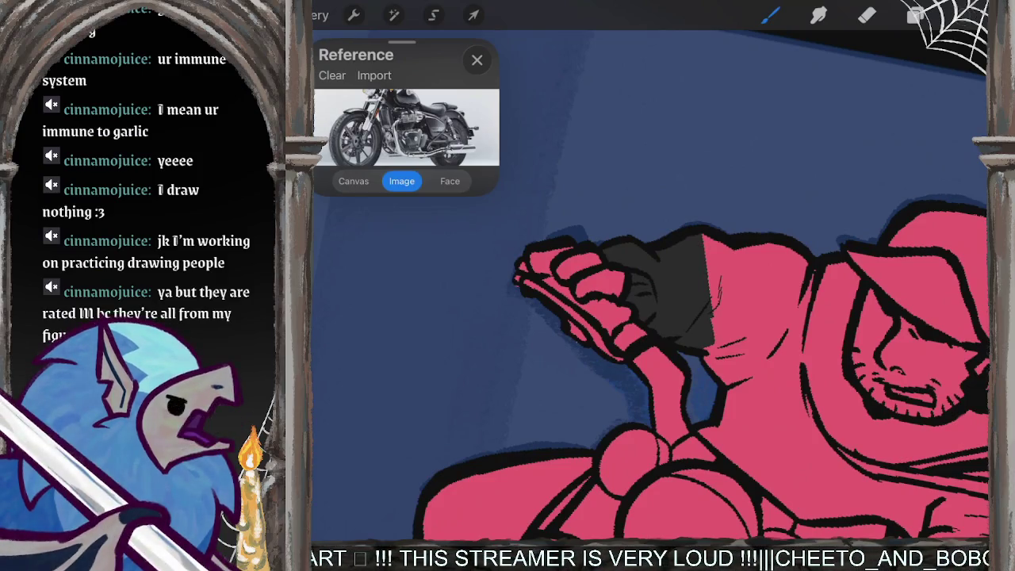
Step: Switch to light grey and paint over the forearm and sleeve, leaving the glove pink
left_click(964, 15)
left_click(963, 15)
left_click(769, 15)
mouse_move(701, 234)
left_mouse_down()
mouse_move(700, 349)
mouse_move(689, 349)
left_mouse_up()
left_click_drag(709, 309, 709, 373)
left_click_drag(714, 236, 714, 359)
left_click_drag(679, 240, 681, 349)
mouse_move(638, 244)
left_mouse_down()
mouse_move(670, 349)
mouse_move(666, 327)
left_mouse_up()
mouse_move(638, 247)
left_mouse_down()
mouse_move(605, 255)
mouse_move(649, 275)
left_mouse_up()
left_click_drag(623, 252, 648, 285)
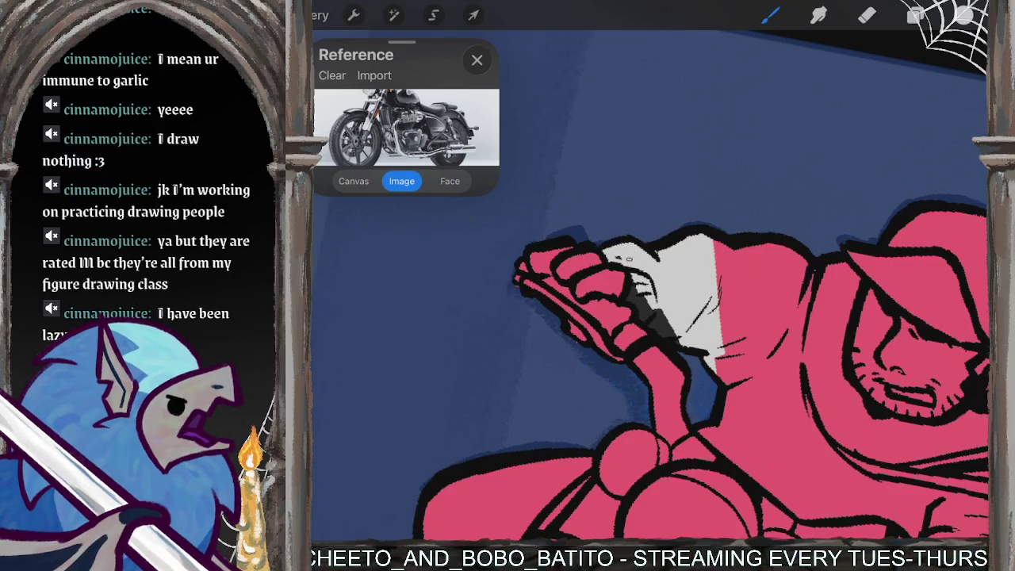
mouse_move(640, 295)
left_mouse_down()
mouse_move(649, 321)
mouse_move(674, 341)
mouse_move(656, 305)
left_mouse_up()
left_click_drag(714, 375, 704, 233)
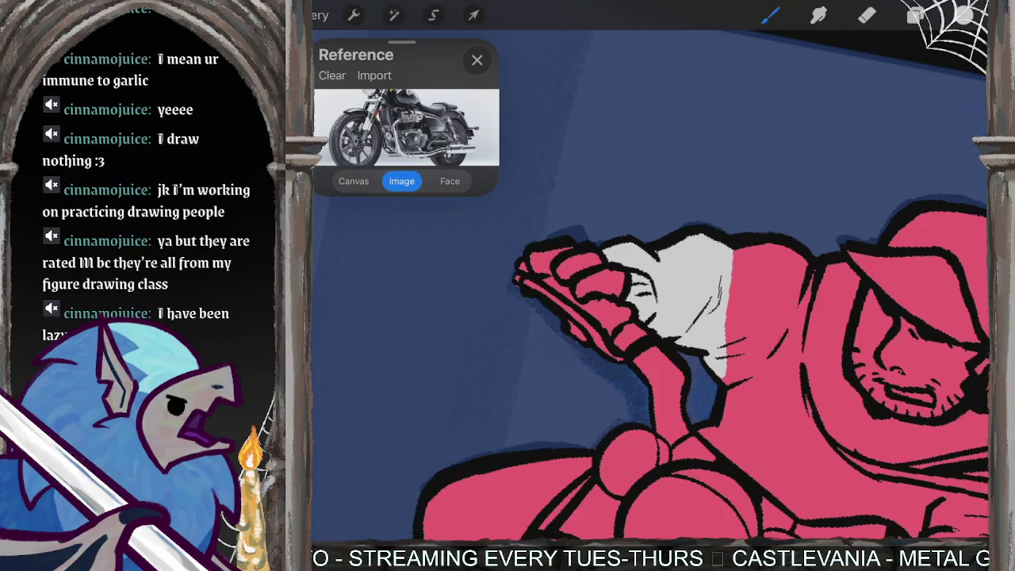
left_click(770, 15)
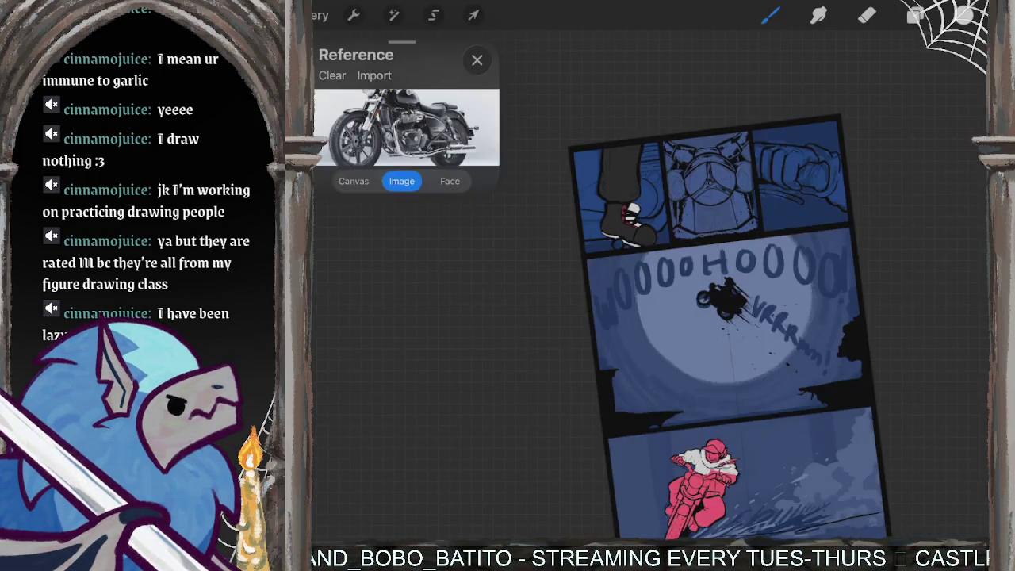
scroll(674, 285, "up", 3)
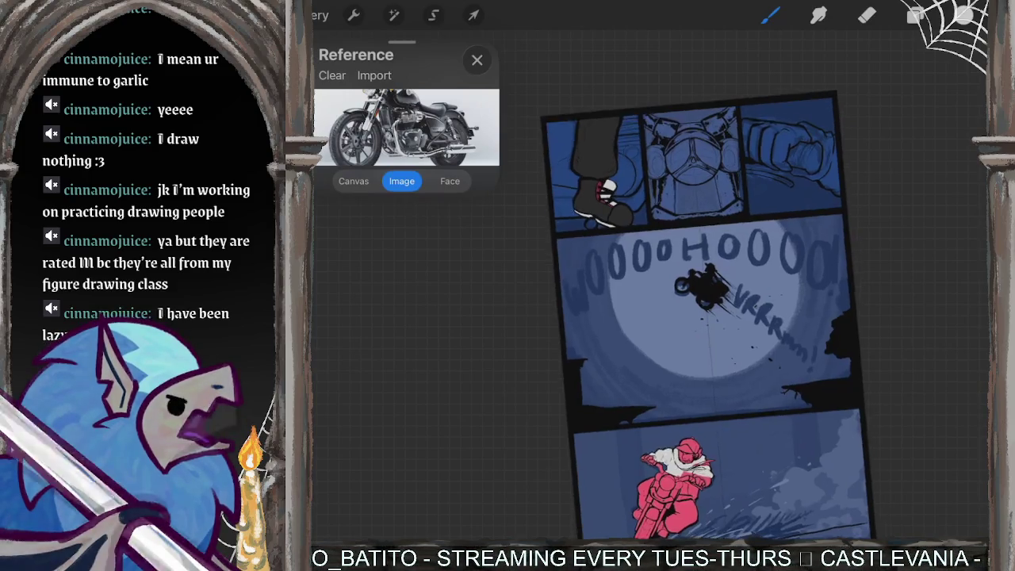
scroll(674, 286, "down", 2)
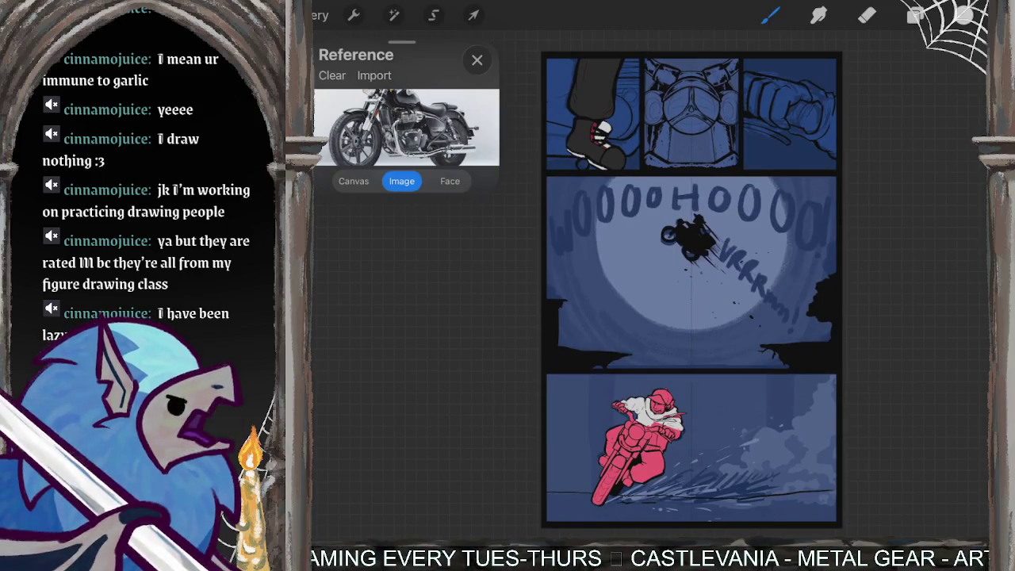
scroll(690, 285, "up", 3)
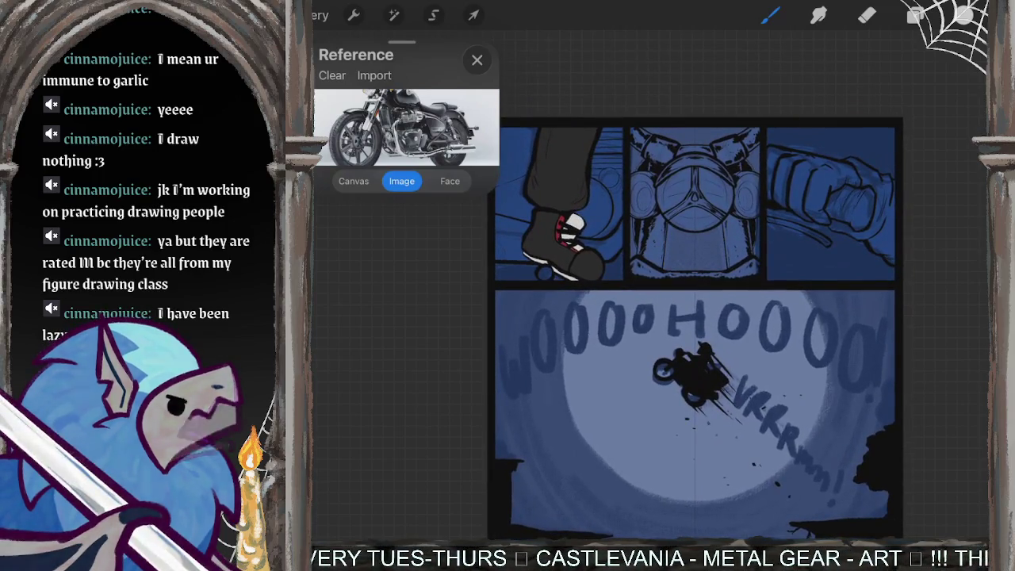
scroll(689, 318, "up", 3)
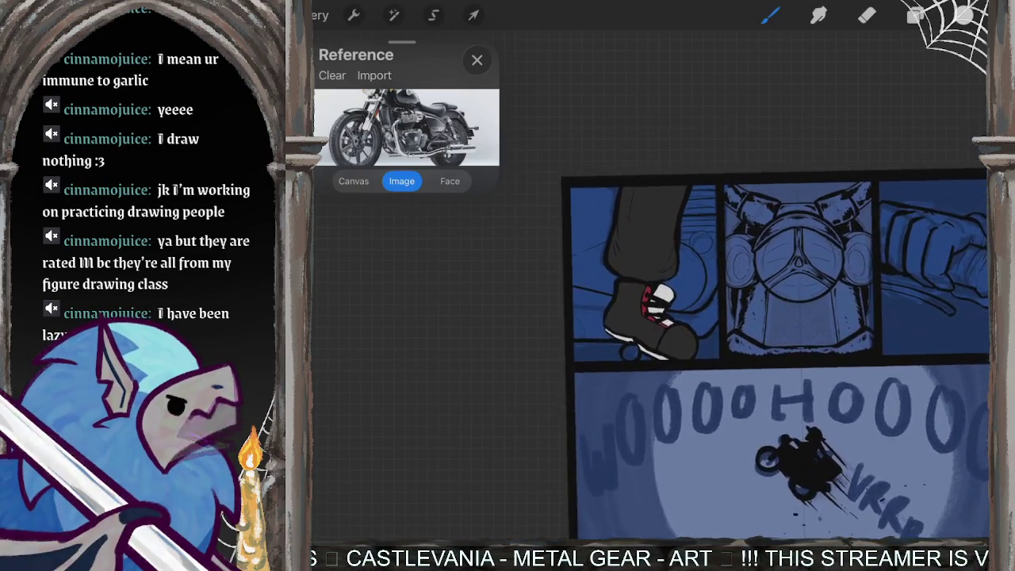
scroll(690, 356, "up", 3)
scroll(690, 317, "down", 1)
scroll(690, 317, "up", 3)
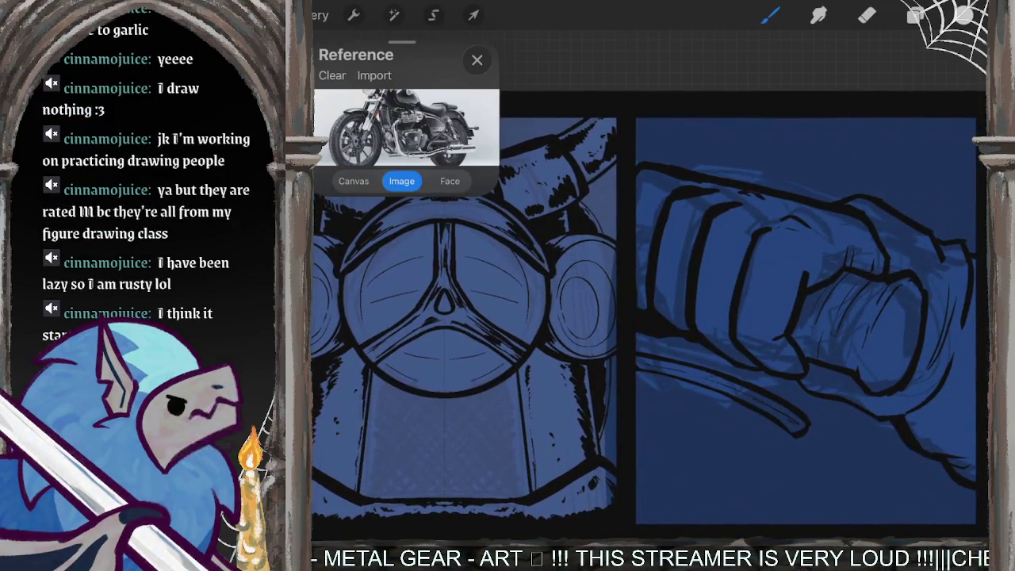
scroll(689, 356, "down", 3)
scroll(690, 357, "down", 1)
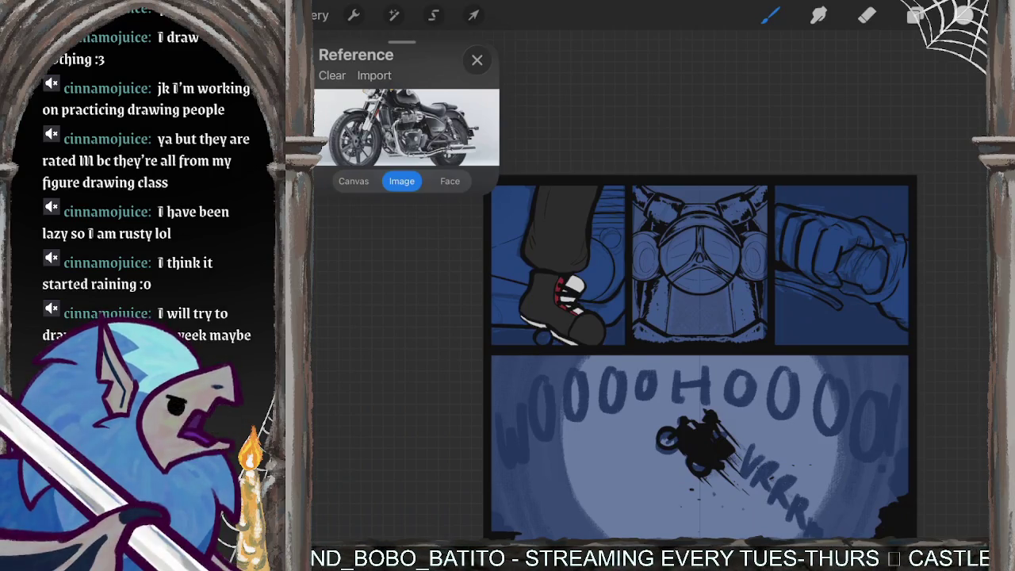
scroll(698, 356, "down", 5)
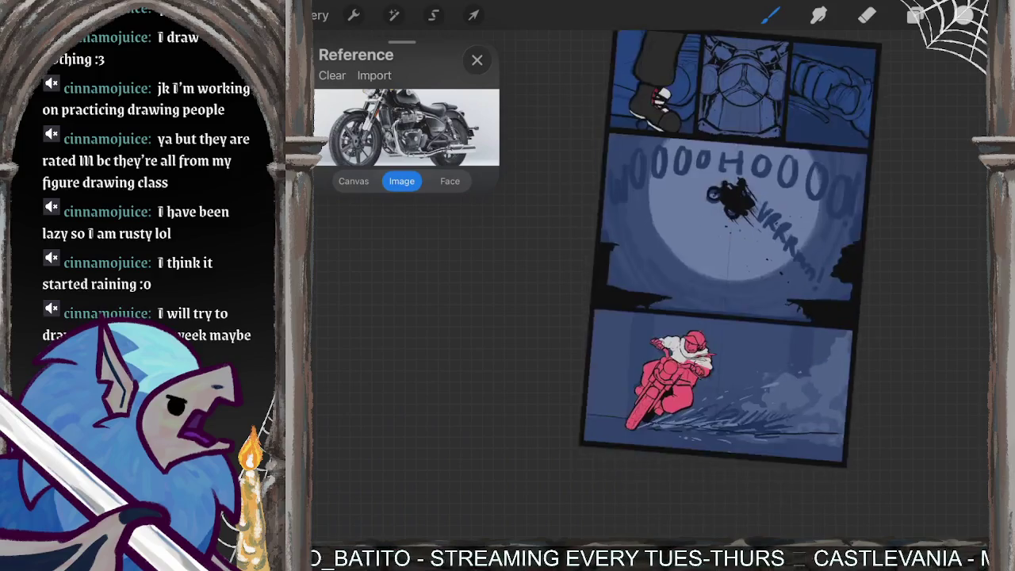
scroll(658, 349, "up", 5)
scroll(658, 349, "up", 5)
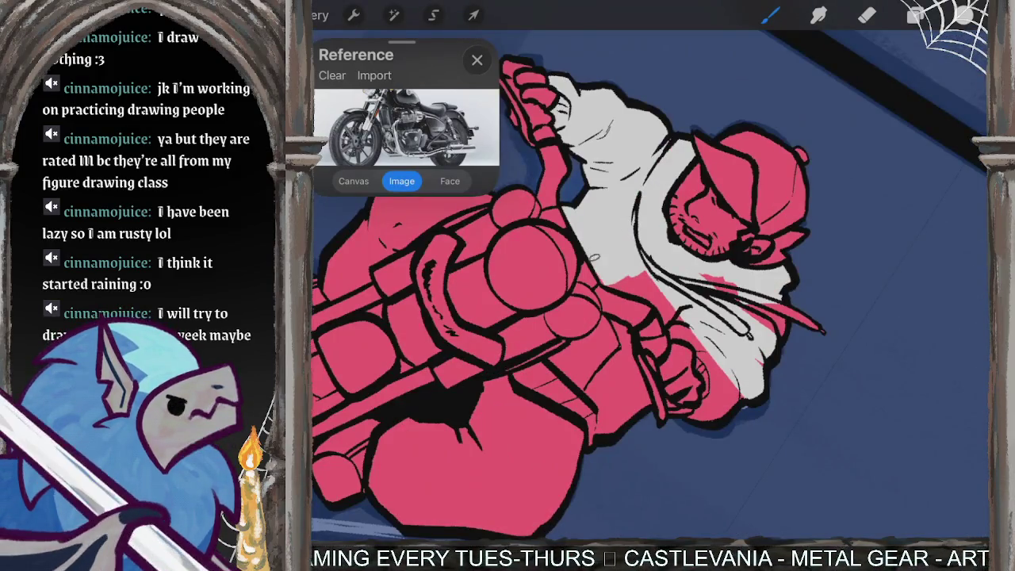
Step: Cover the remaining red streaks on the rider's jacket with light grey
mouse_move(605, 281)
left_mouse_down()
mouse_move(704, 351)
mouse_move(702, 419)
left_mouse_up()
left_click_drag(696, 379, 685, 413)
left_click_drag(745, 310, 781, 329)
left_click_drag(701, 278, 783, 332)
left_click_drag(767, 297, 798, 319)
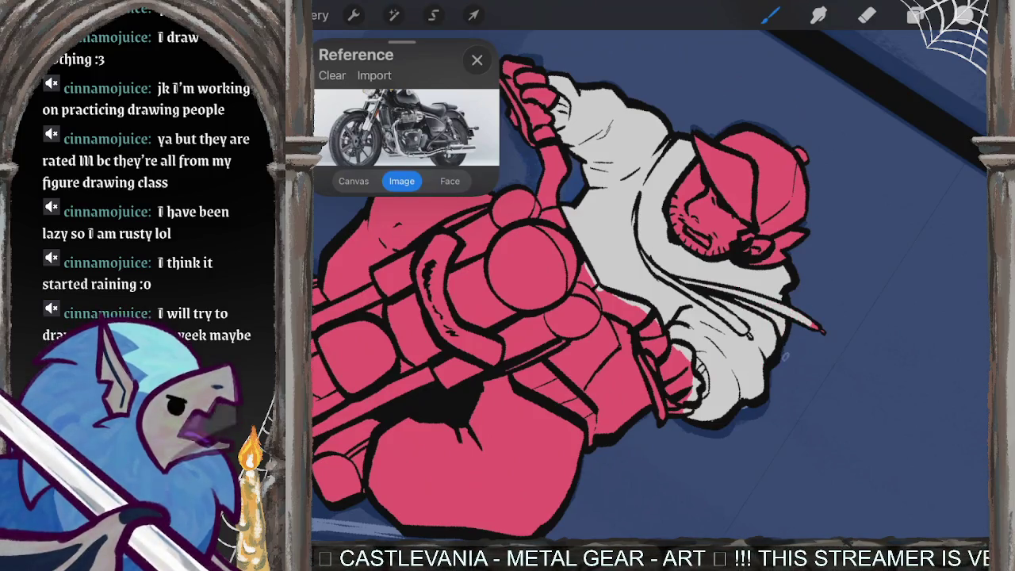
scroll(650, 285, "down", 3)
scroll(650, 286, "up", 5)
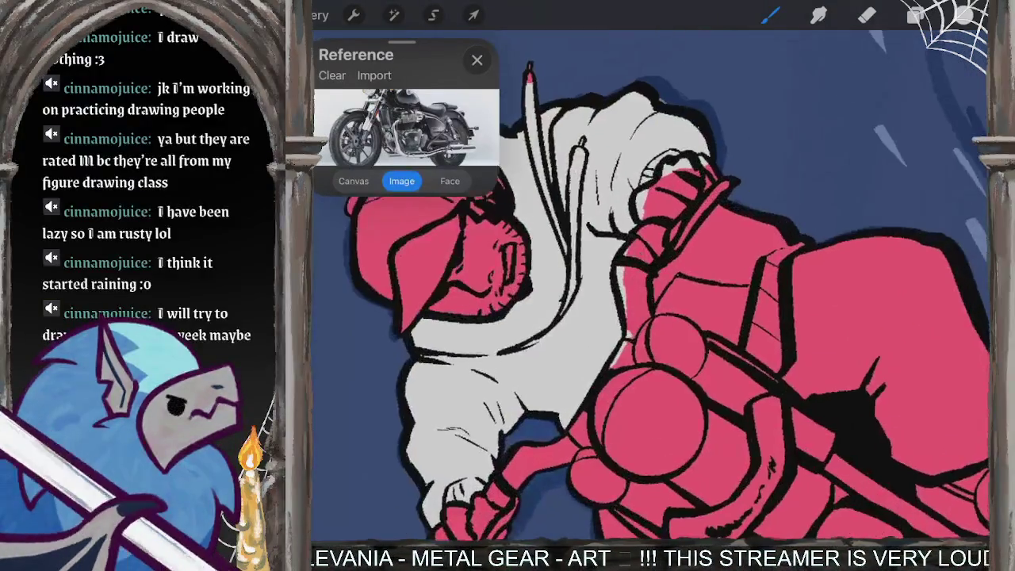
mouse_move(733, 213)
left_mouse_down()
mouse_move(680, 307)
mouse_move(680, 268)
mouse_move(676, 325)
mouse_move(761, 230)
mouse_move(753, 345)
left_mouse_up()
left_click_drag(763, 295, 749, 377)
left_click_drag(776, 265, 777, 356)
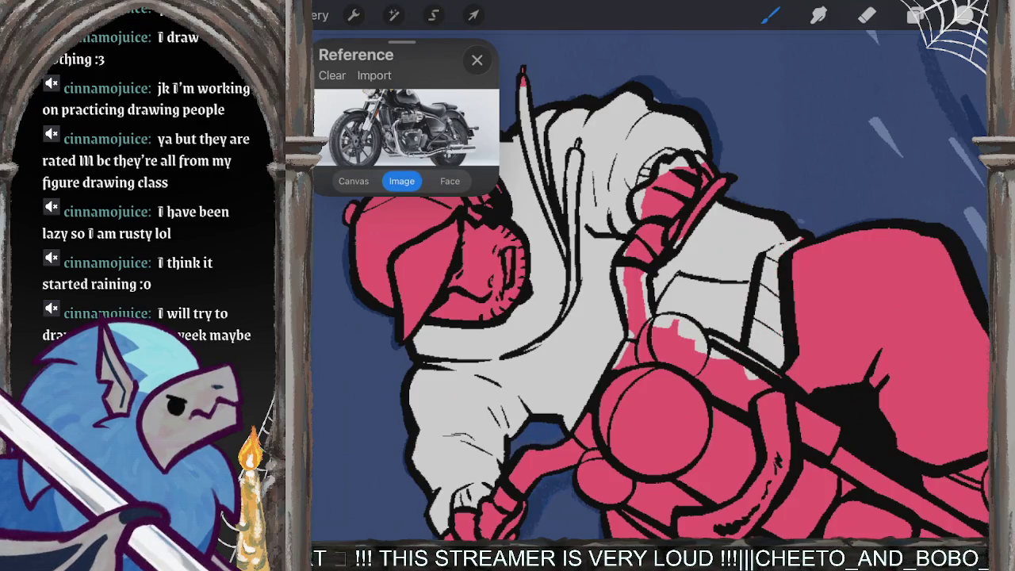
scroll(650, 285, "down", 3)
scroll(650, 286, "down", 2)
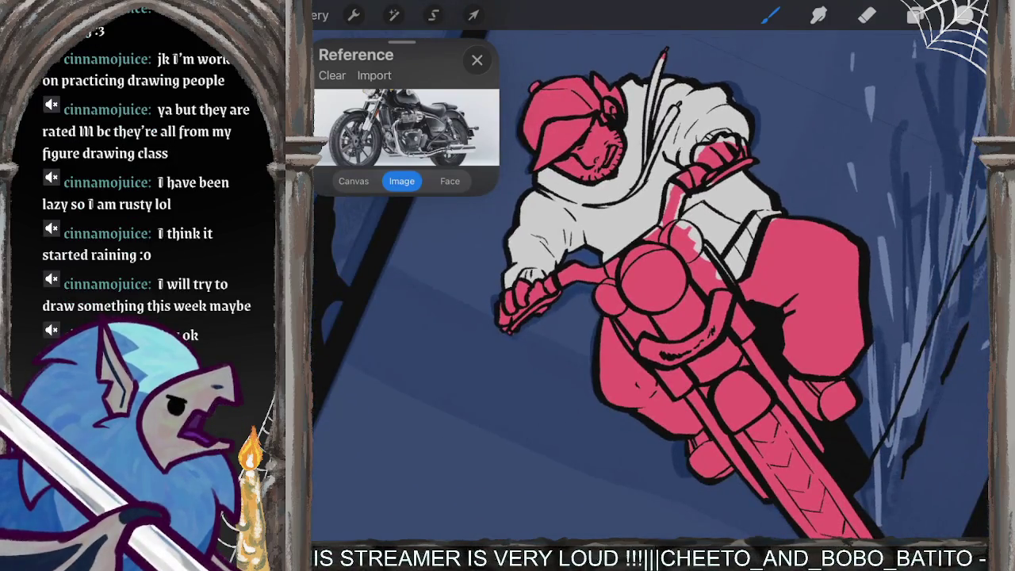
Step: Pick near-black and paint shadow beneath the motorcycle's front end
left_click(965, 15)
left_click(781, 428)
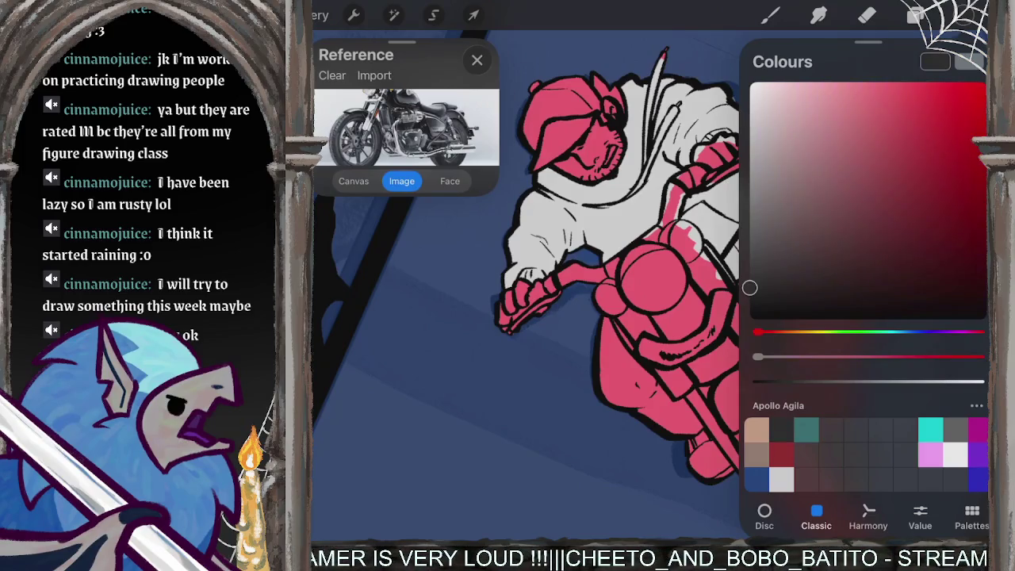
left_click(769, 15)
left_click_drag(603, 381, 658, 416)
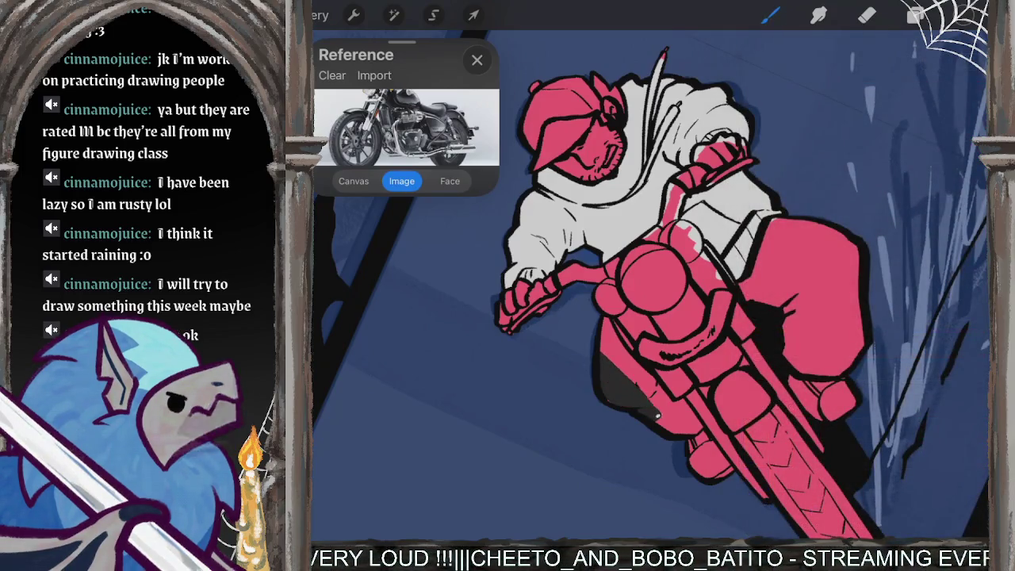
left_click_drag(599, 383, 634, 389)
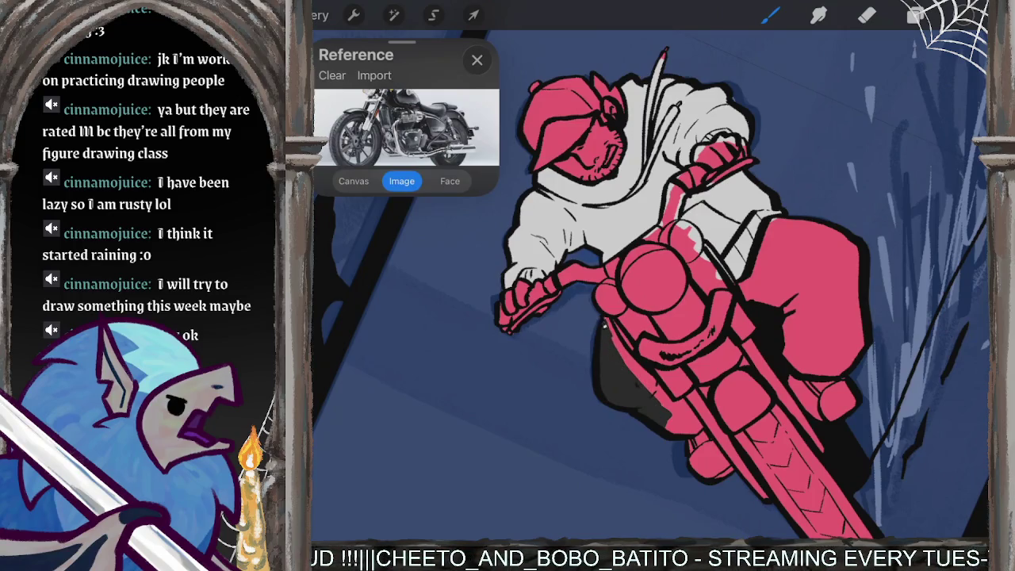
Step: Paint the pink shape right of the motorcycle and the area under the bike solid dark grey
mouse_move(604, 318)
left_mouse_down()
mouse_move(649, 399)
mouse_move(697, 431)
left_mouse_up()
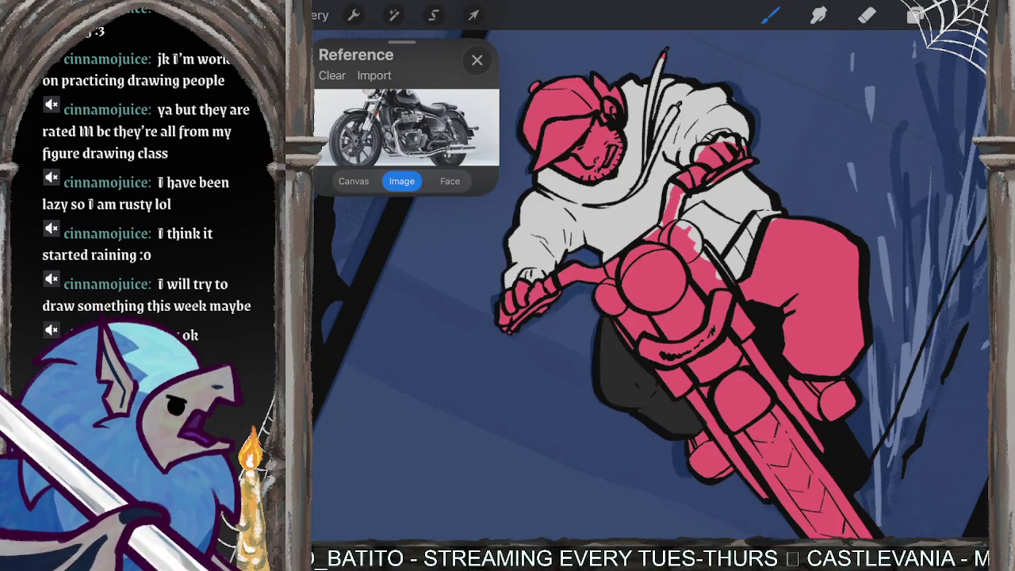
left_click_drag(848, 241, 801, 341)
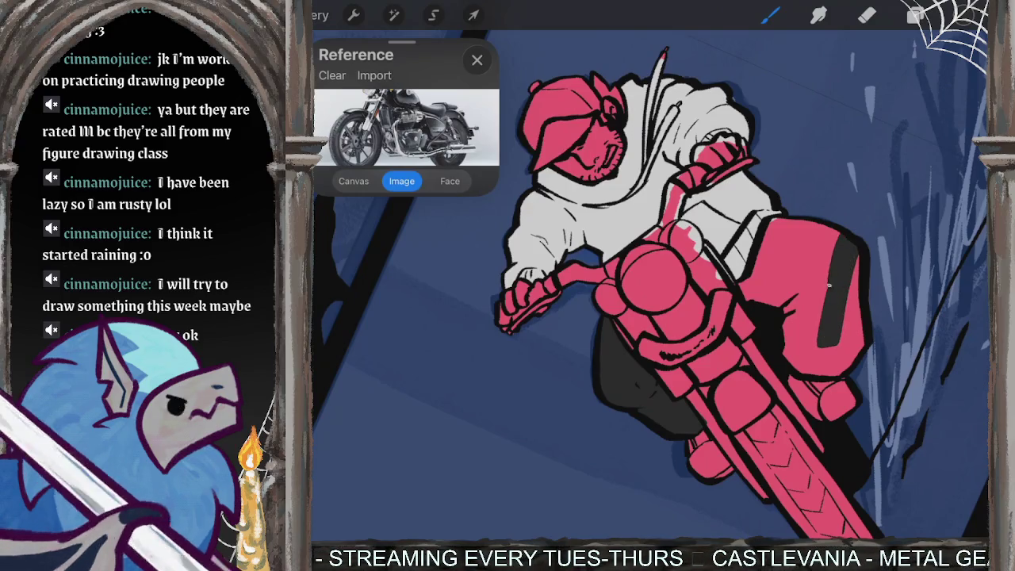
left_click_drag(821, 238, 773, 305)
mouse_move(793, 222)
left_mouse_down()
mouse_move(762, 301)
mouse_move(749, 293)
left_mouse_up()
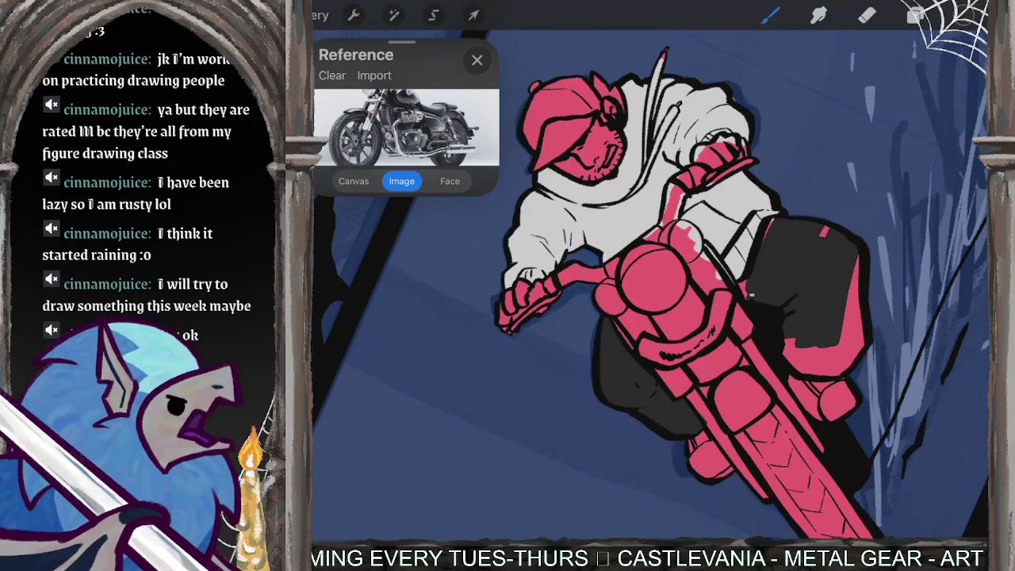
left_click_drag(781, 220, 741, 278)
mouse_move(807, 306)
left_mouse_down()
mouse_move(793, 368)
mouse_move(785, 358)
left_mouse_up()
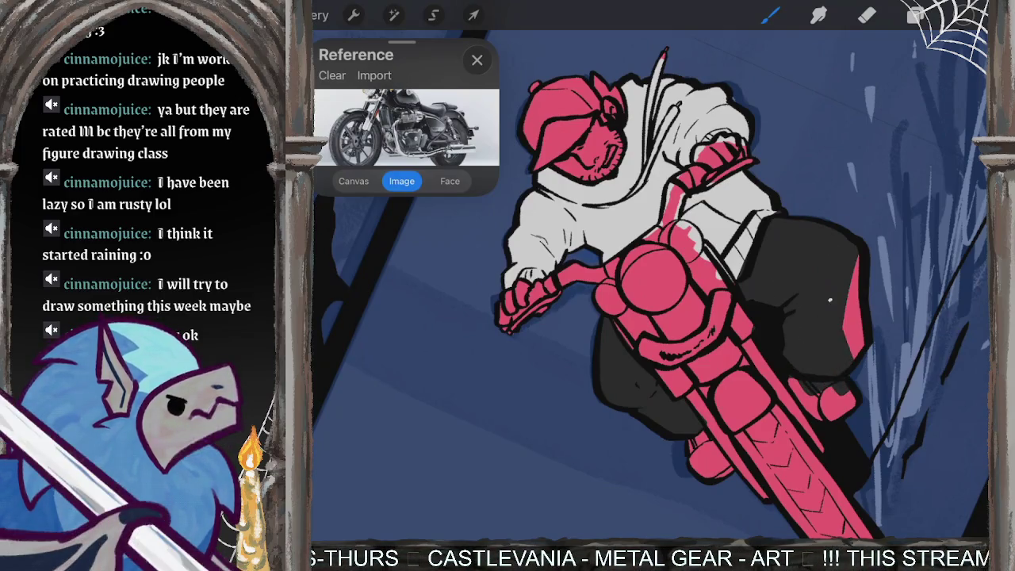
left_click_drag(853, 357, 851, 280)
Step: Test an eraser stroke and a dark jacket stroke, undoing both
key("e")
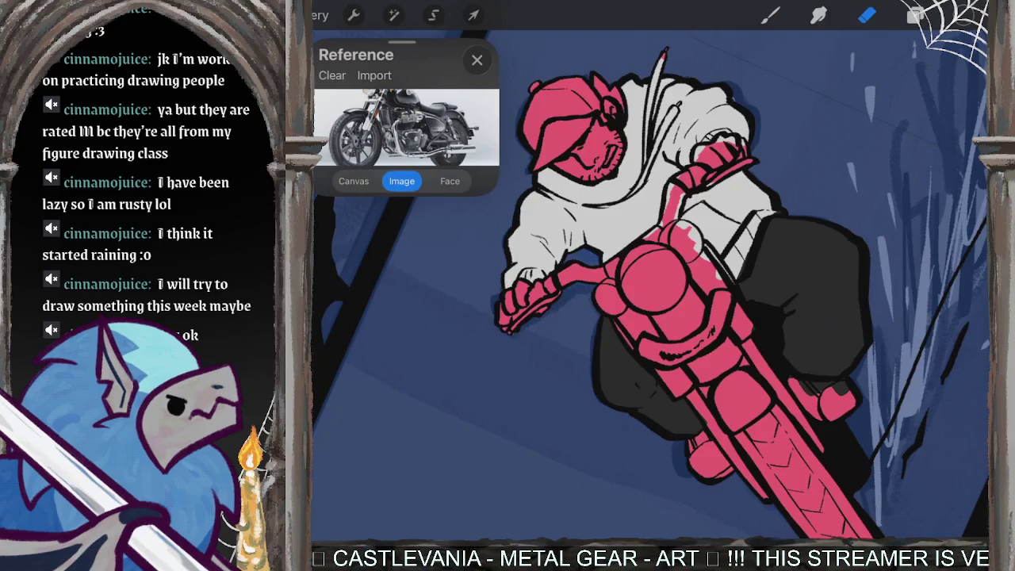
scroll(766, 205, "up", 5)
left_click_drag(726, 323, 702, 365)
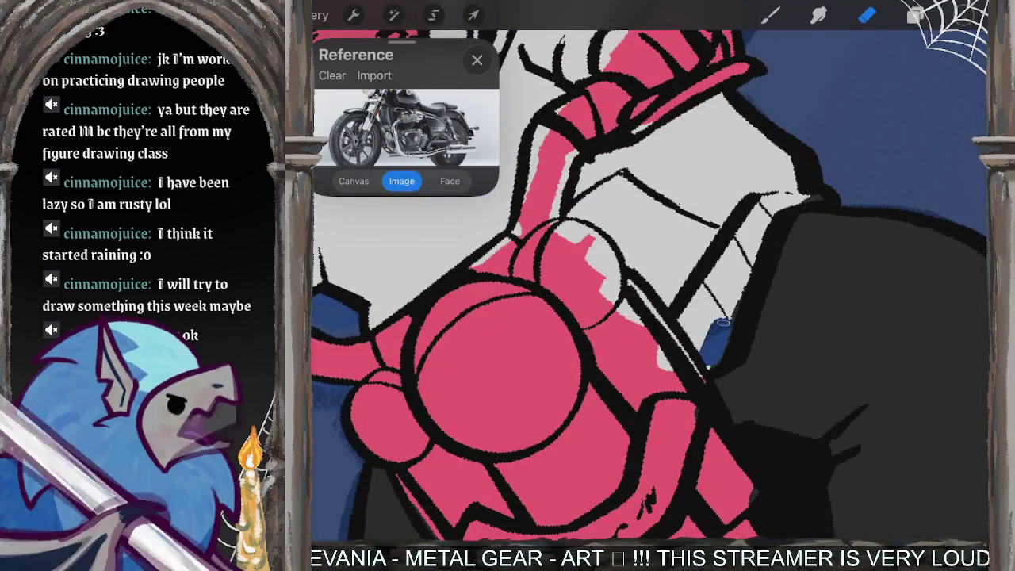
key("ctrl+z")
key("b")
left_click_drag(670, 163, 750, 166)
key("ctrl+z")
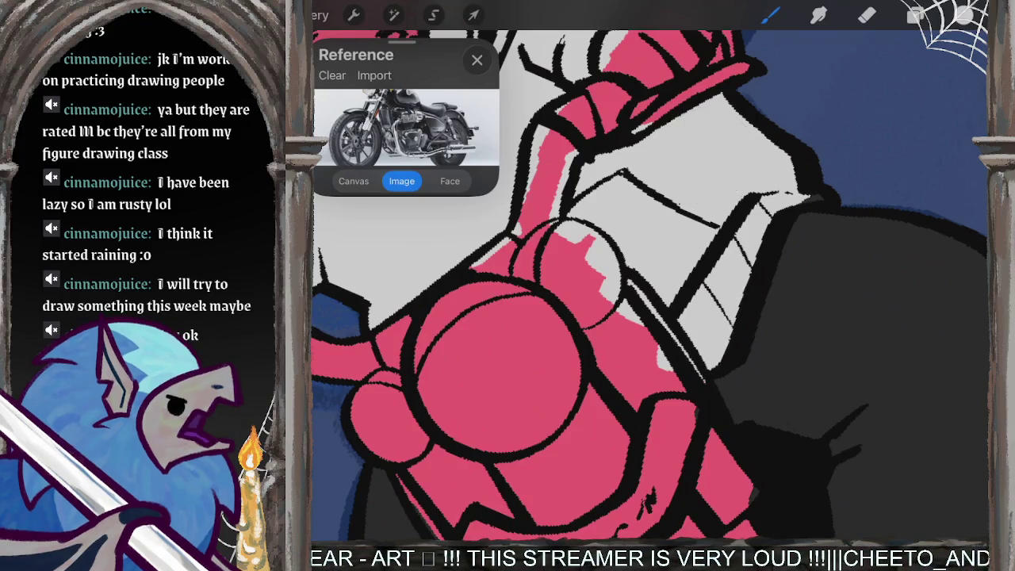
scroll(650, 285, "down", 5)
scroll(555, 356, "up", 5)
scroll(650, 286, "up", 1)
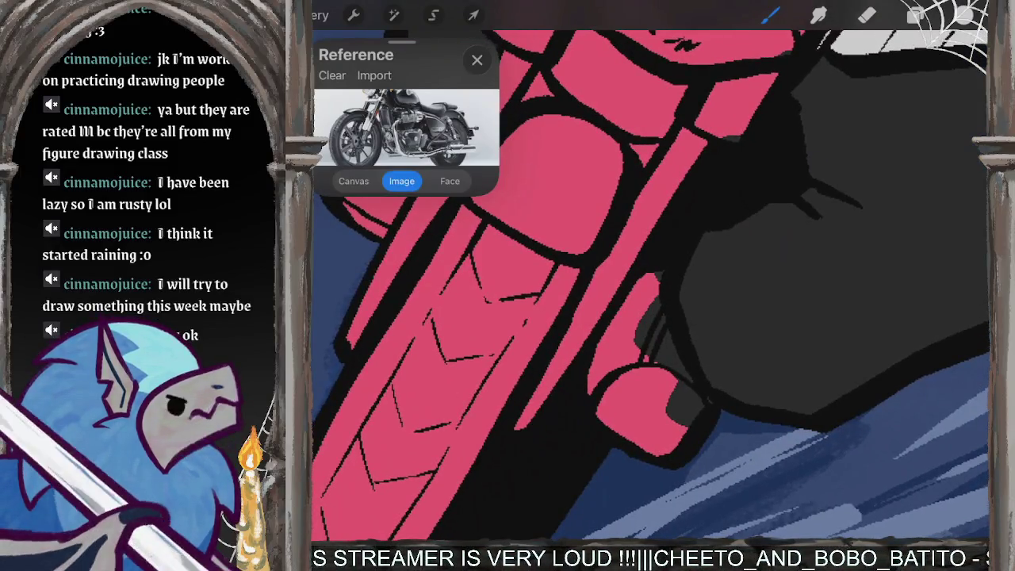
Step: Pick dark grey and shade around the rider's boots beside the front wheel
left_click(963, 15)
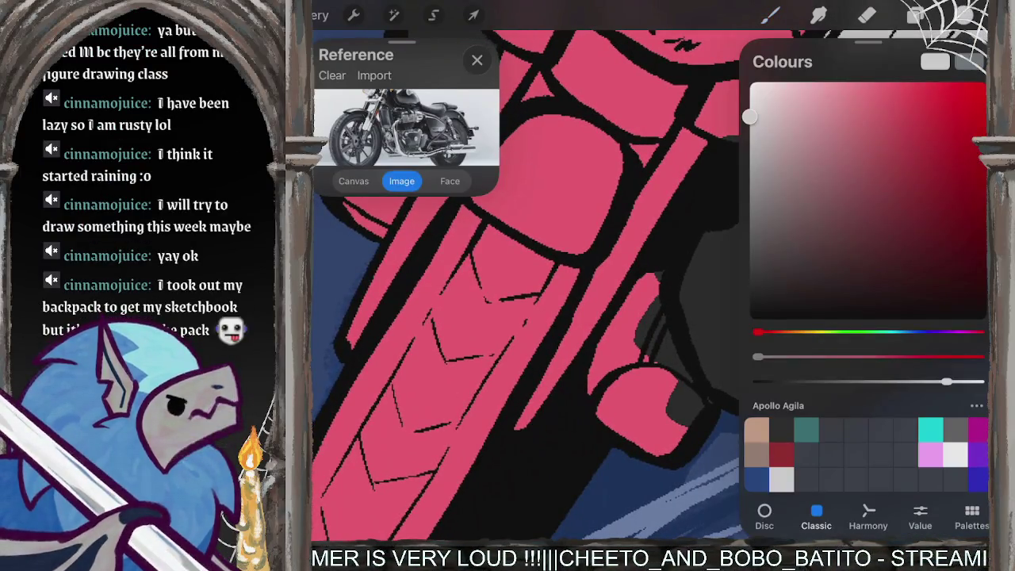
left_click(752, 286)
left_click(963, 15)
mouse_move(650, 277)
left_mouse_down()
mouse_move(611, 405)
mouse_move(591, 396)
mouse_move(639, 277)
left_mouse_up()
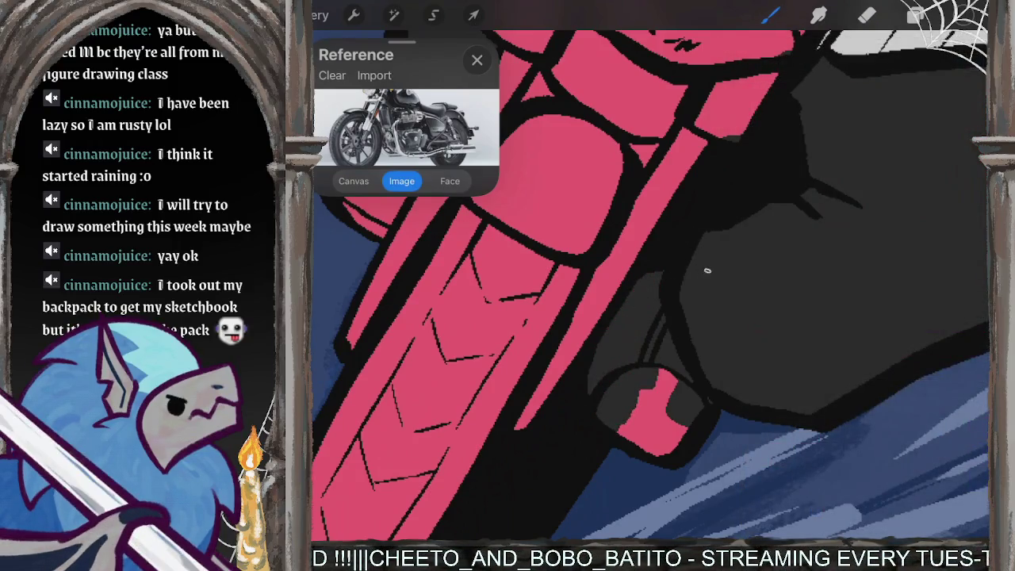
left_click_drag(707, 270, 677, 425)
scroll(650, 285, "down", 5)
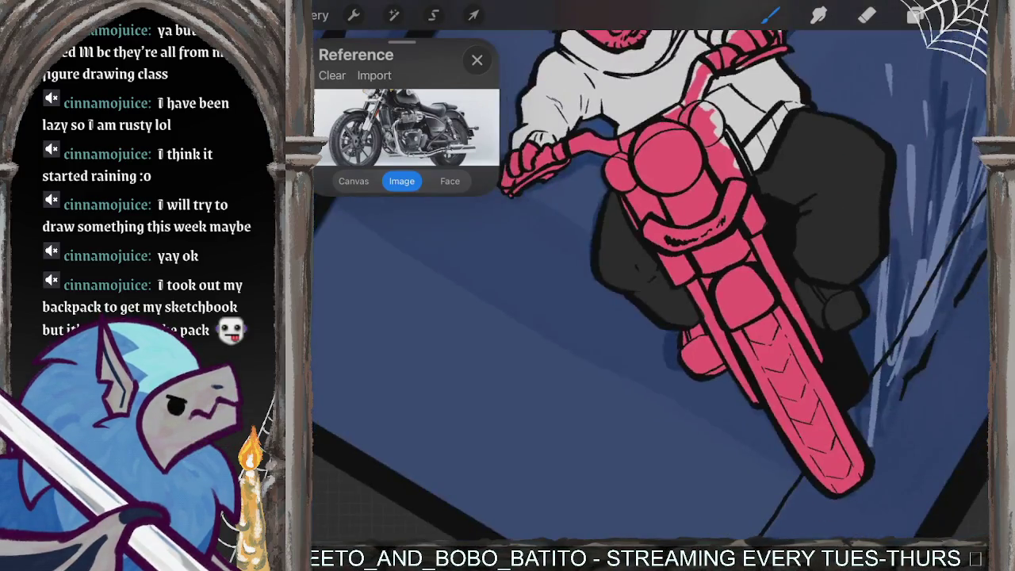
scroll(651, 285, "up", 5)
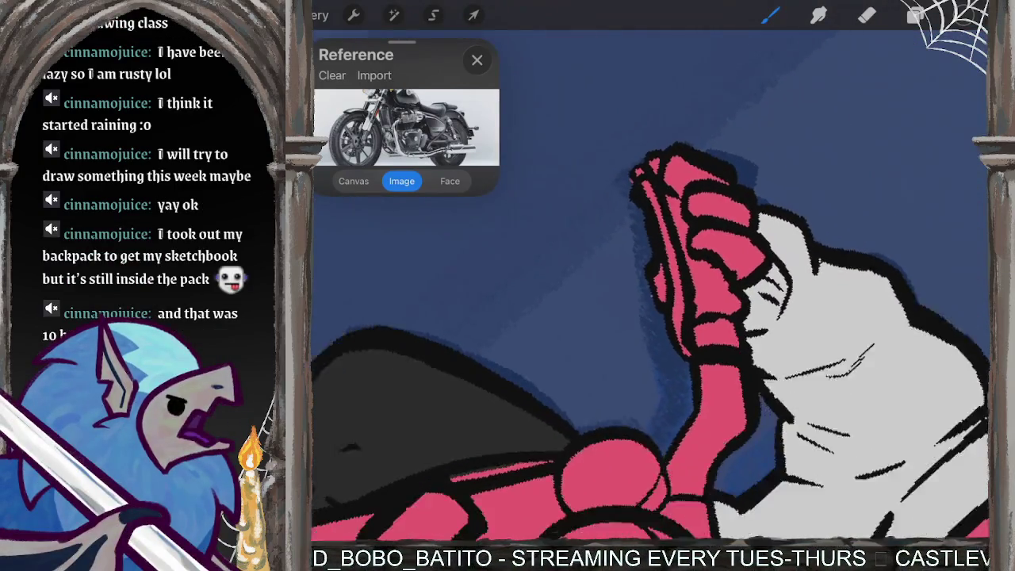
scroll(650, 285, "down", 3)
scroll(650, 286, "up", 3)
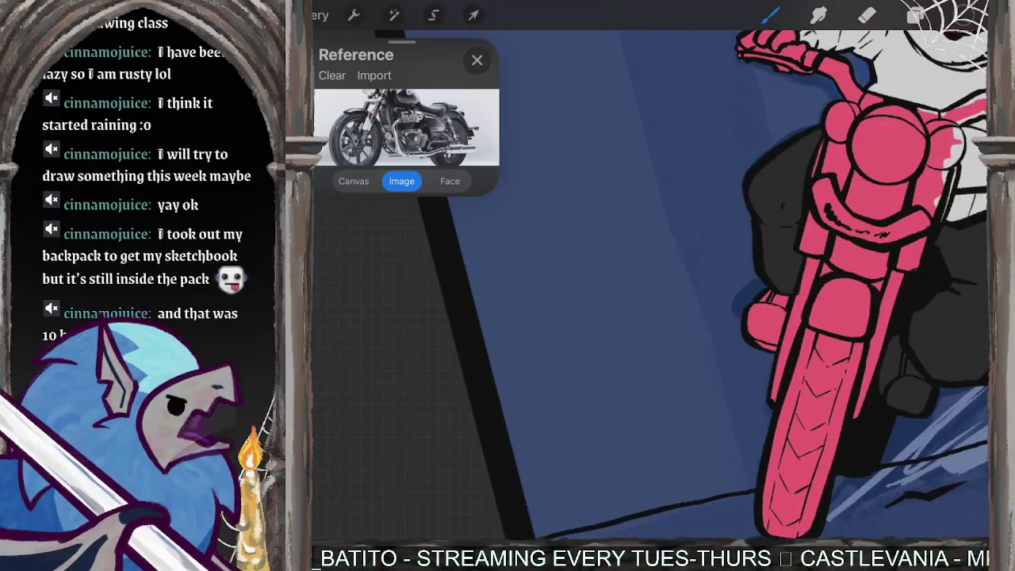
scroll(650, 286, "up", 3)
mouse_move(709, 286)
left_mouse_down()
mouse_move(674, 357)
mouse_move(697, 372)
mouse_move(754, 291)
left_mouse_up()
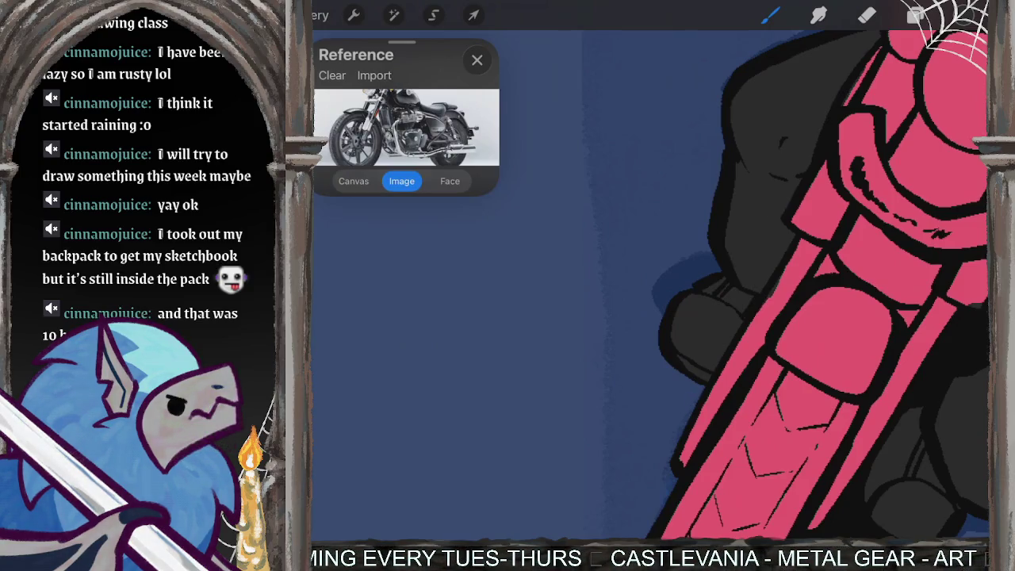
scroll(650, 285, "down", 5)
scroll(714, 285, "up", 3)
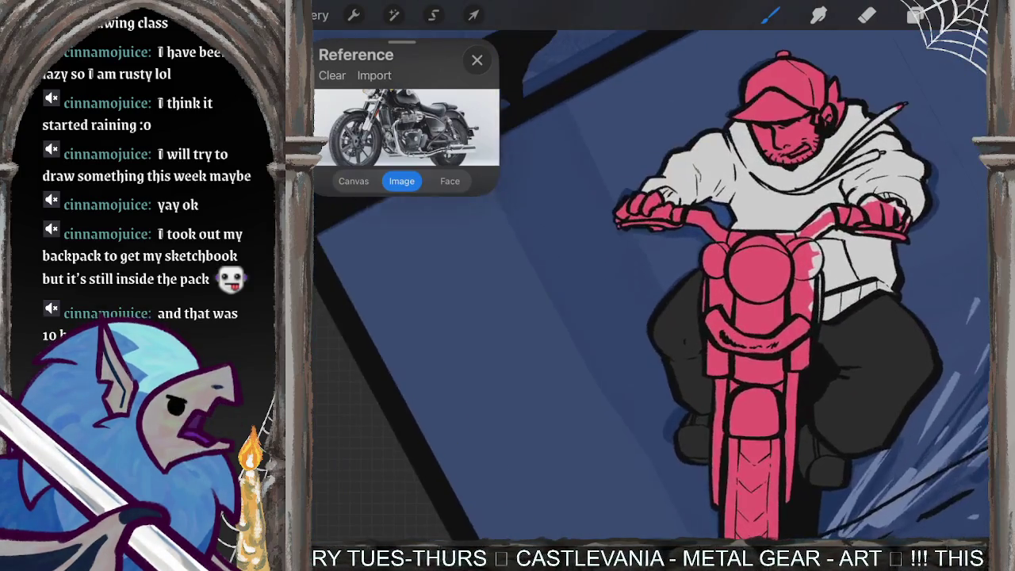
scroll(714, 286, "down", 3)
Step: Make Layer 3 the active layer and zoom out to the full page
left_click(969, 15)
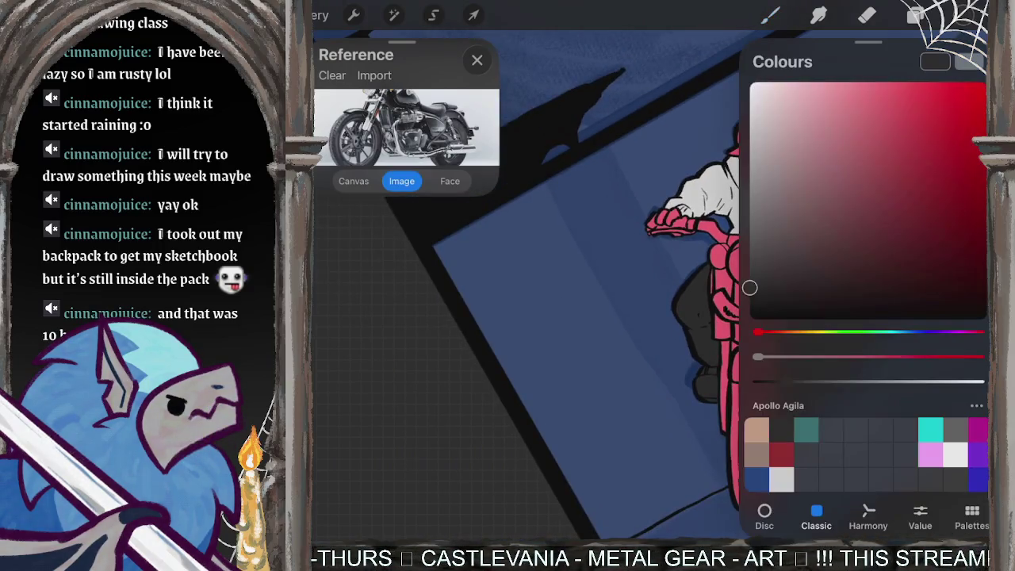
left_click(969, 15)
left_click(916, 15)
left_click(839, 203)
left_click(769, 15)
scroll(713, 286, "up", 5)
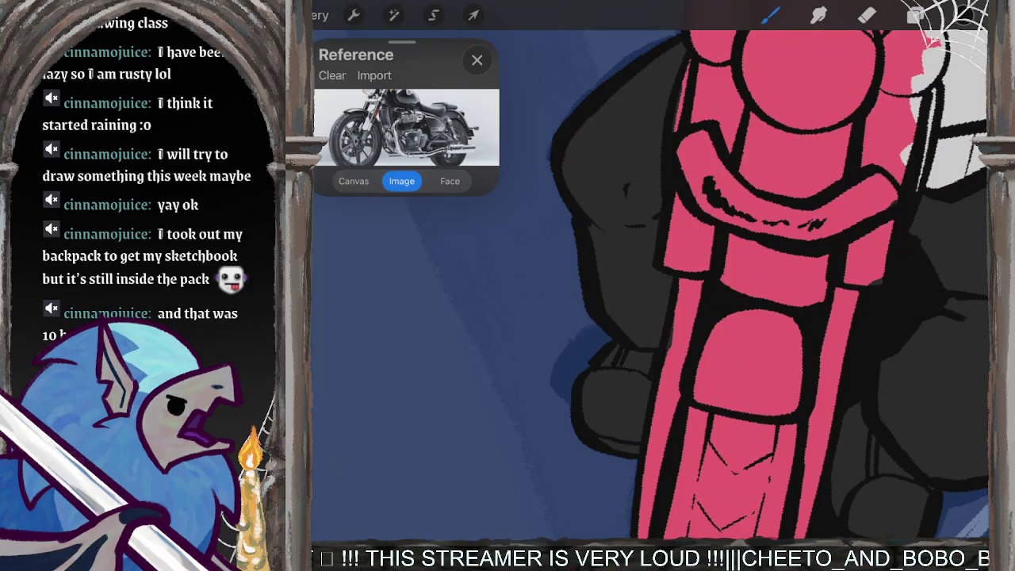
scroll(650, 285, "down", 5)
scroll(650, 286, "down", 3)
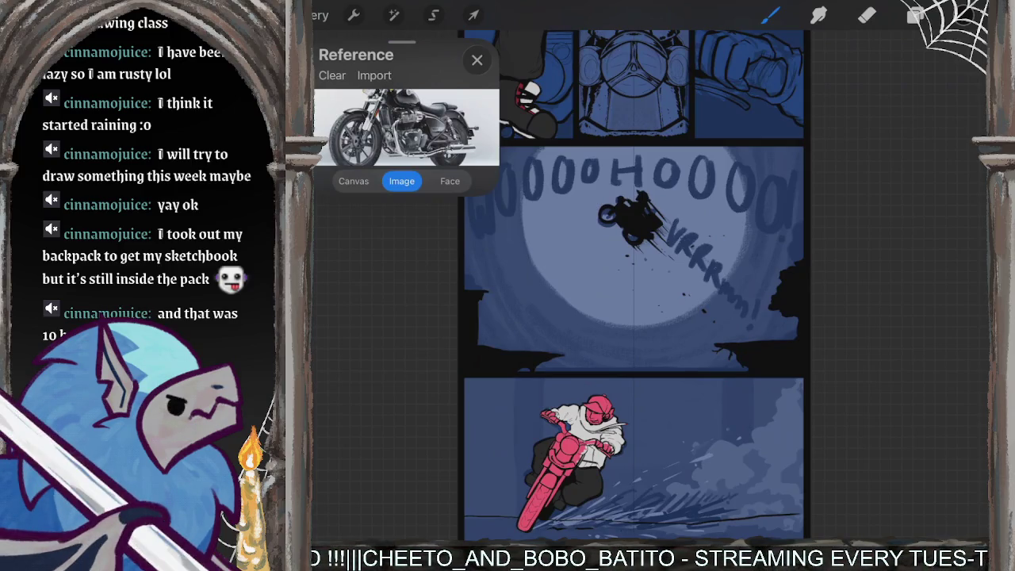
Step: Make Layer 8 the active layer
left_click(915, 15)
left_click(839, 297)
left_click(915, 15)
scroll(634, 317, "up", 3)
scroll(627, 413, "up", 3)
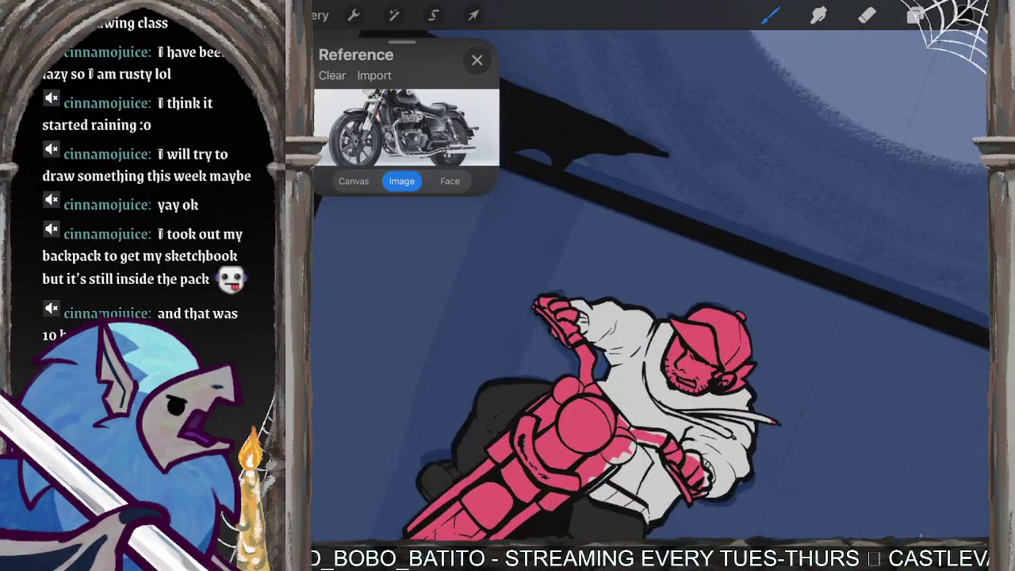
scroll(626, 412, "up", 3)
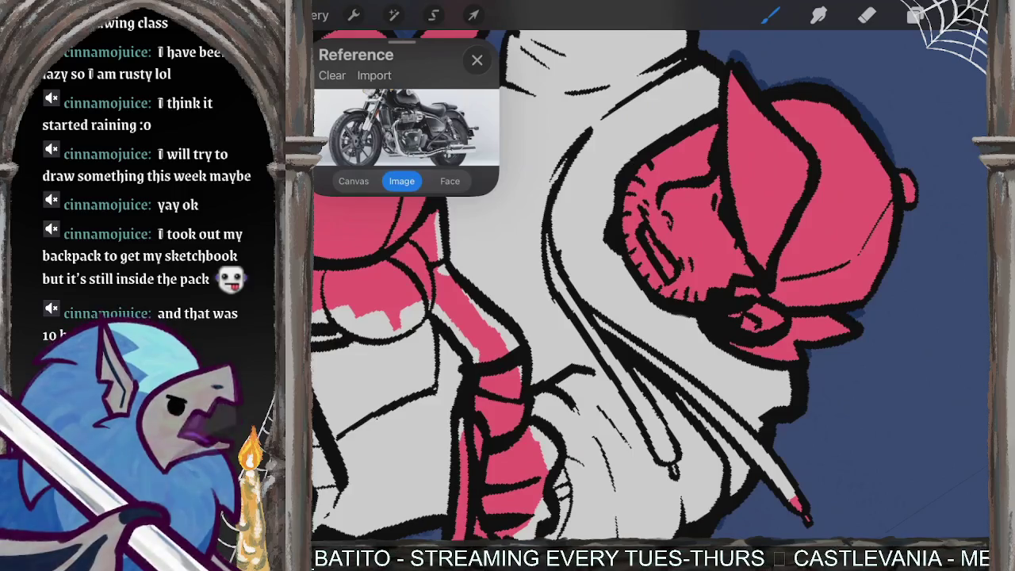
scroll(615, 285, "down", 2)
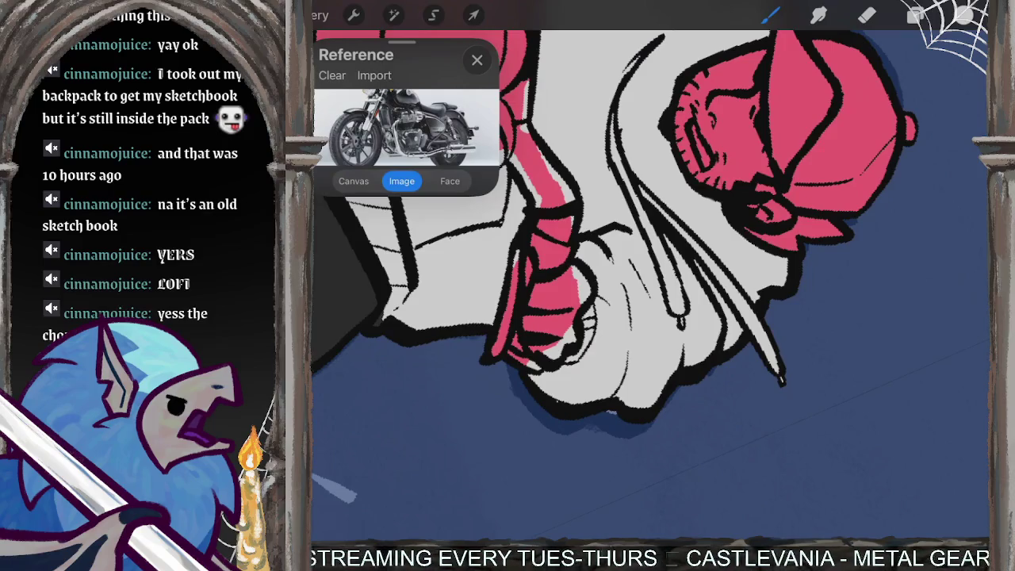
Step: Zoom in on the rider and bring up the Colours picker
scroll(651, 285, "down", 5)
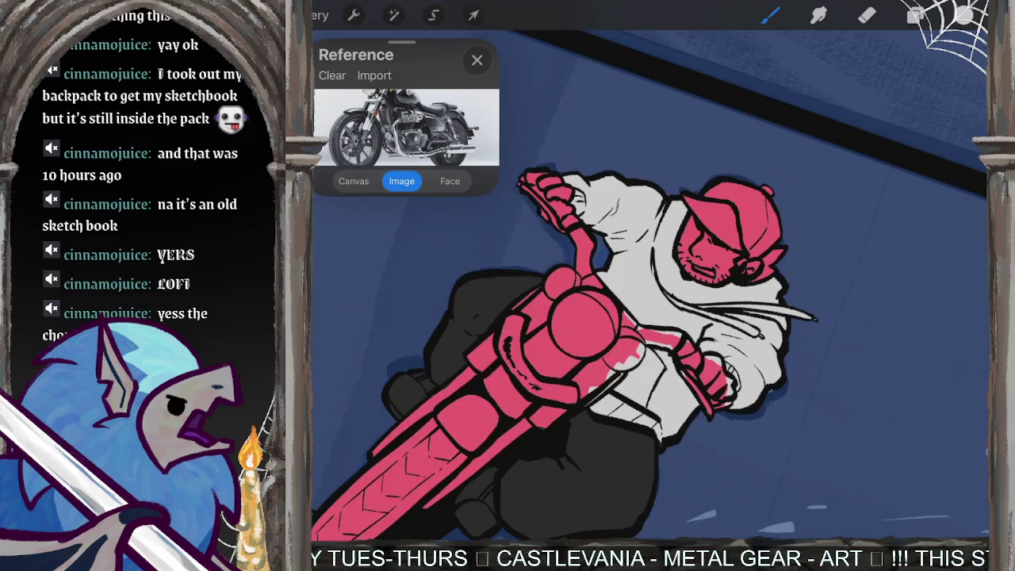
scroll(650, 286, "up", 1)
scroll(650, 285, "up", 1)
scroll(650, 285, "up", 2)
scroll(650, 286, "up", 2)
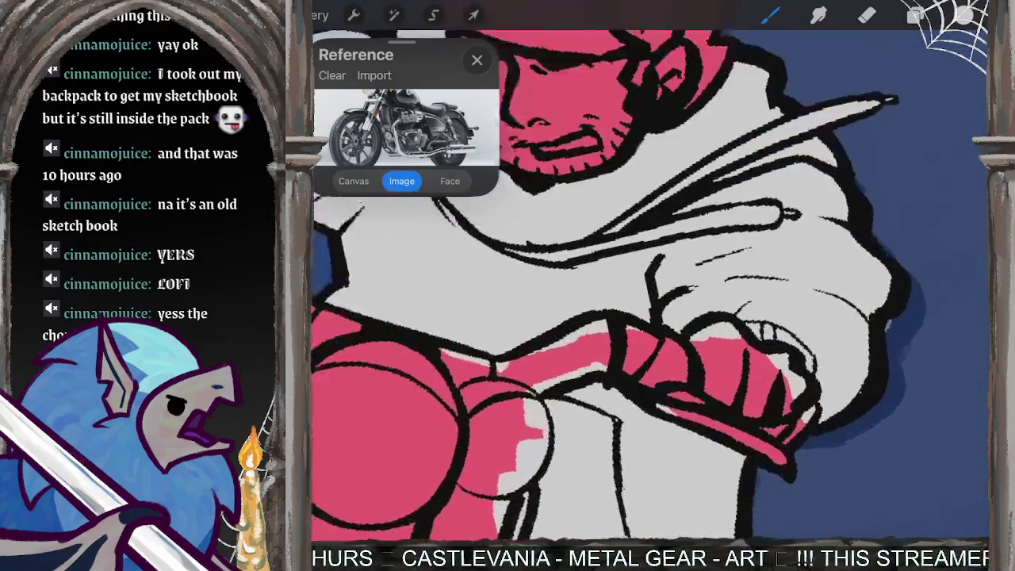
scroll(650, 286, "up", 3)
left_click(963, 15)
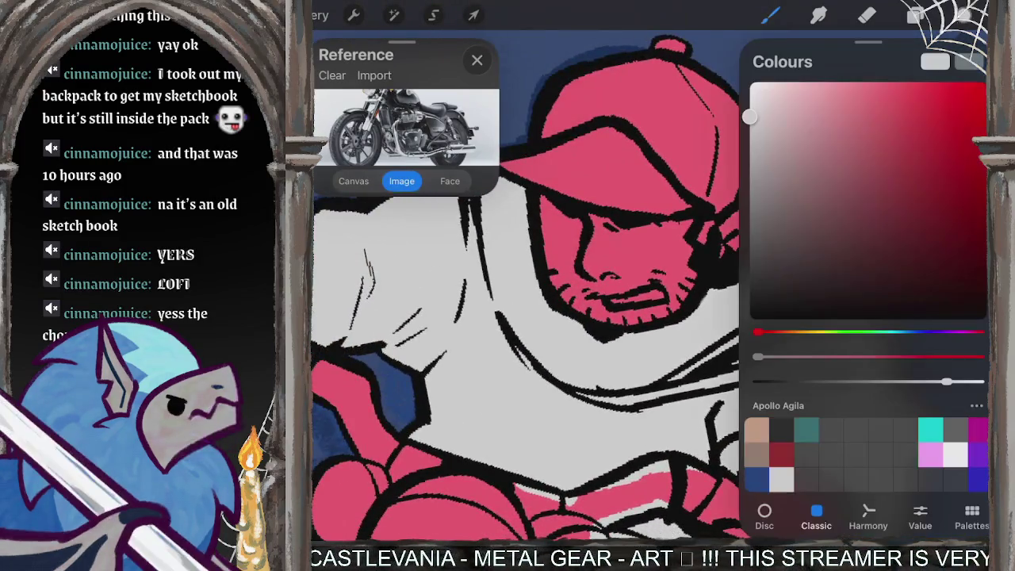
Step: Fill the underside of the rider's cap brim with dark grey
left_click(963, 15)
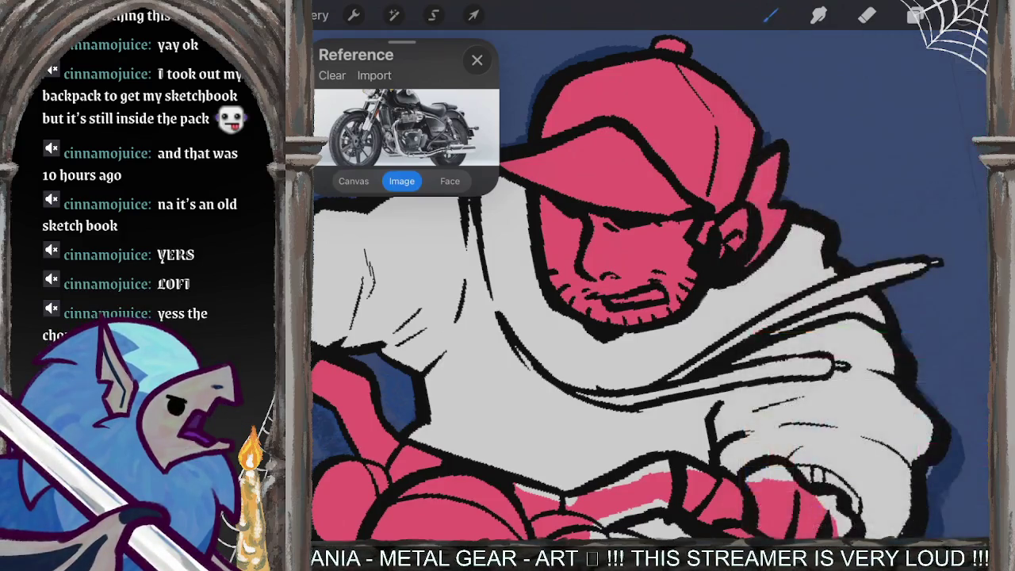
scroll(651, 285, "down", 2)
scroll(650, 285, "up", 2)
left_click_drag(622, 329, 586, 433)
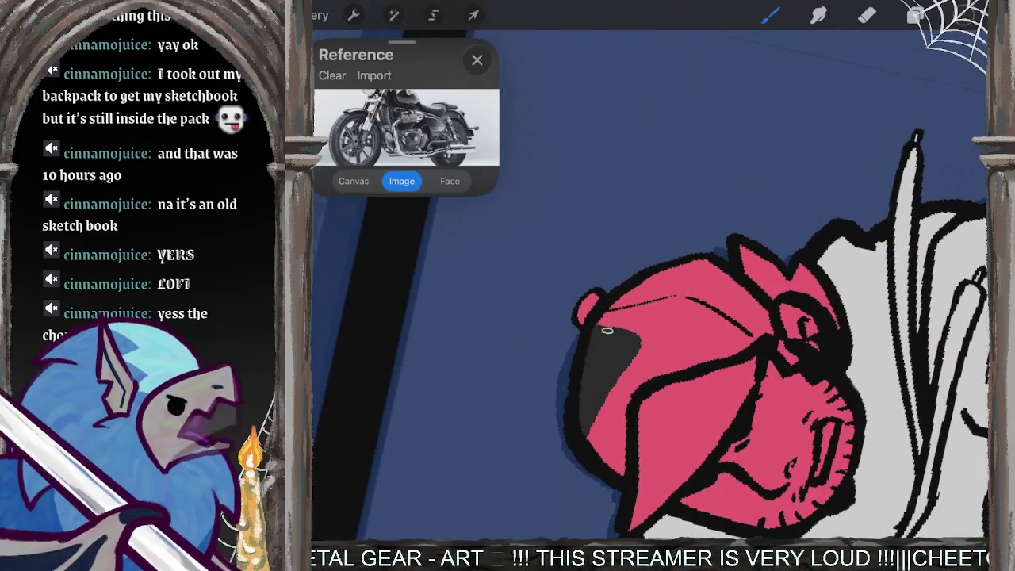
mouse_move(606, 341)
left_mouse_down()
mouse_move(602, 460)
mouse_move(643, 373)
mouse_move(695, 337)
mouse_move(714, 389)
mouse_move(749, 341)
mouse_move(682, 305)
mouse_move(681, 315)
mouse_move(607, 310)
mouse_move(654, 349)
left_mouse_up()
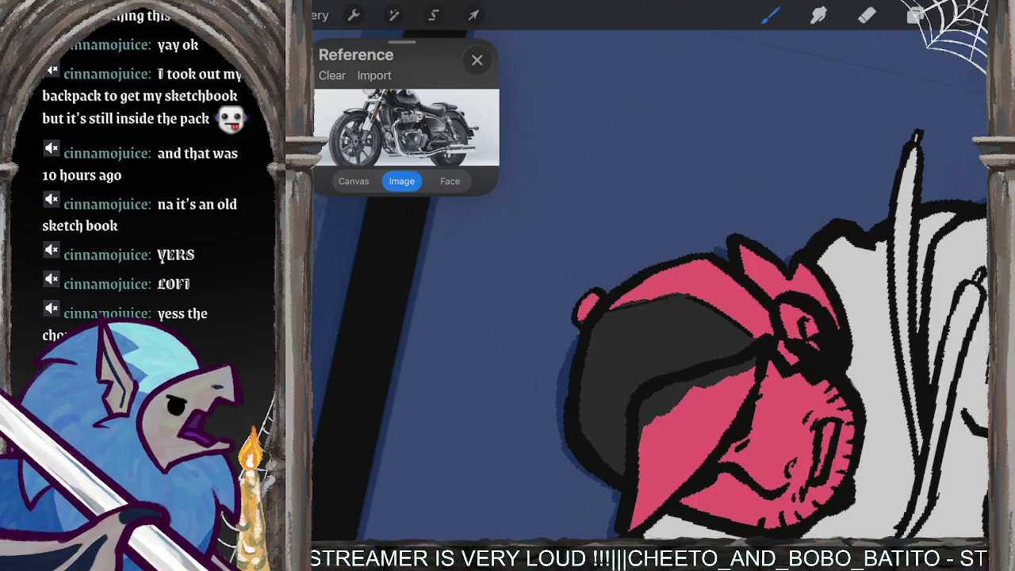
Step: Pick a dark red and shade beneath the cap brim
left_click(966, 15)
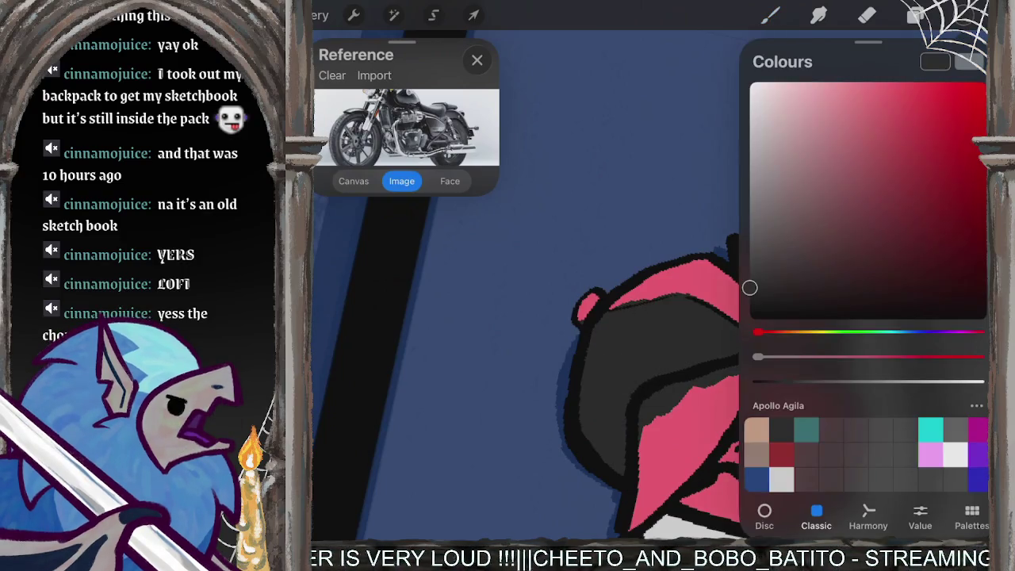
left_click(781, 453)
left_click_drag(697, 389, 646, 475)
mouse_move(646, 396)
left_mouse_down()
mouse_move(663, 436)
mouse_move(644, 501)
left_mouse_up()
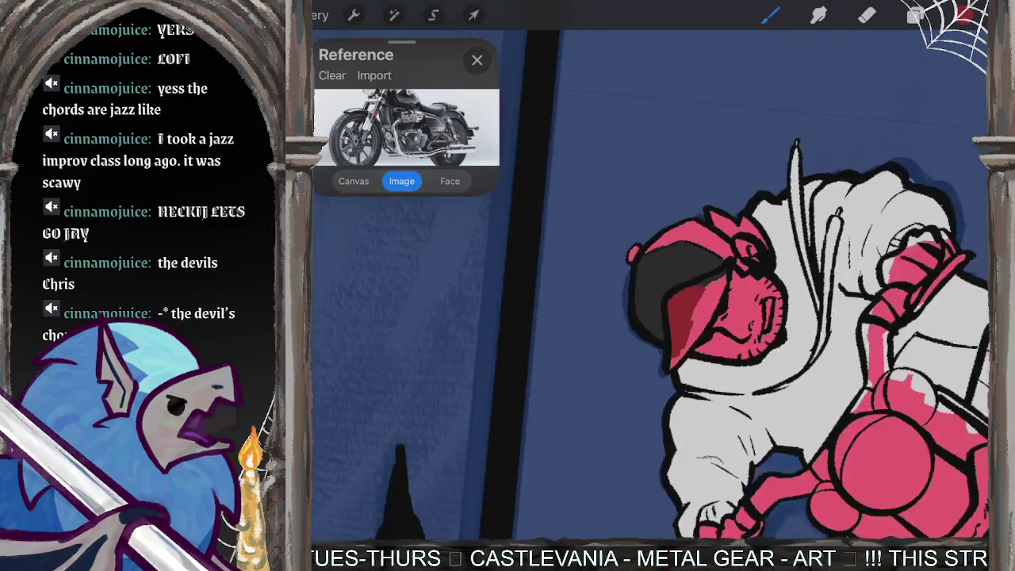
Step: Fill out the cap brim with dark red, extending it left, upward and along the lower edge
scroll(650, 286, "down", 5)
scroll(650, 286, "up", 5)
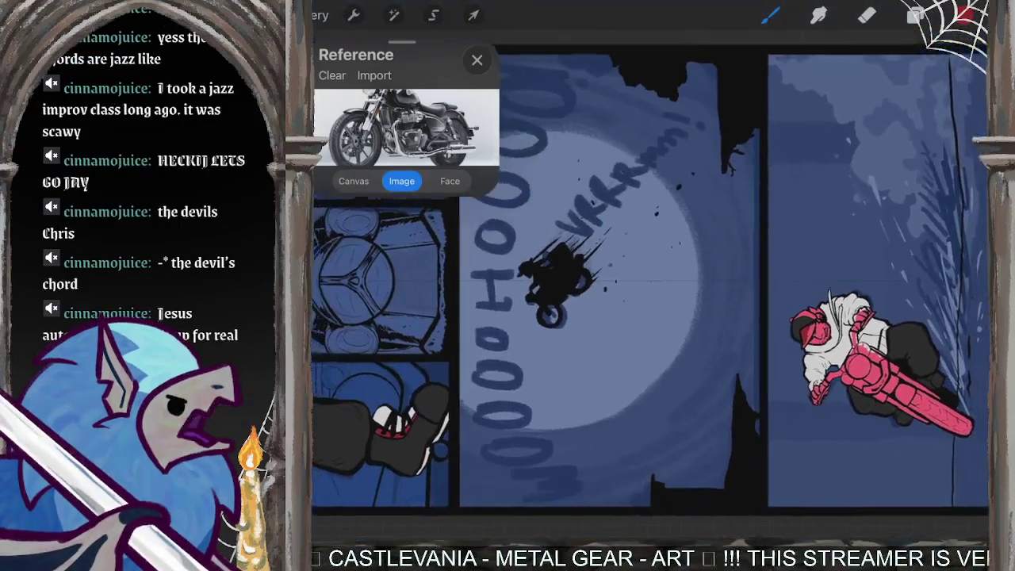
scroll(650, 285, "down", 5)
scroll(650, 285, "right", 5)
left_click_drag(603, 334, 555, 354)
left_click_drag(625, 333, 661, 316)
scroll(650, 285, "down", 3)
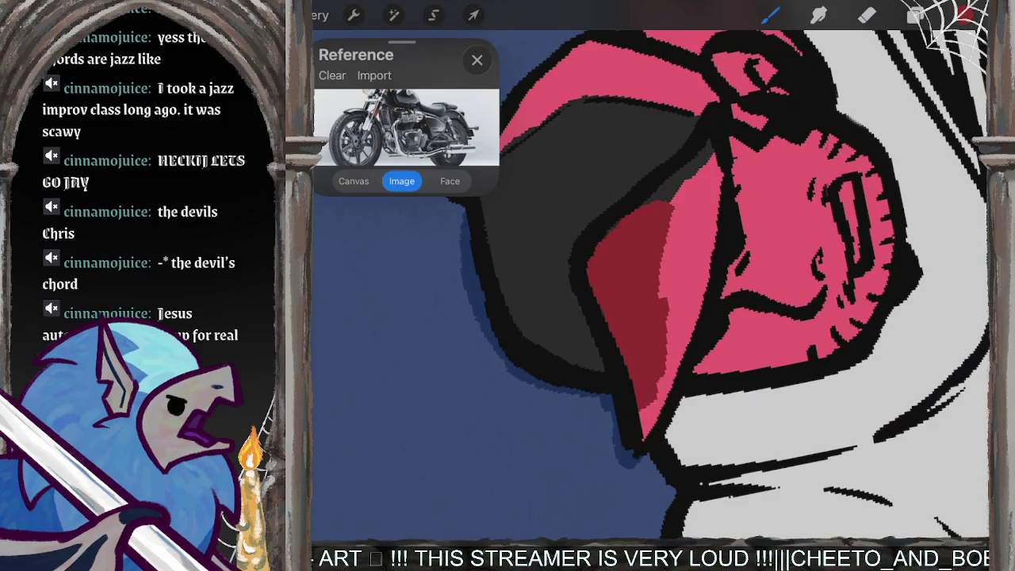
mouse_move(670, 212)
left_mouse_down()
mouse_move(706, 149)
mouse_move(666, 321)
left_mouse_up()
left_click_drag(682, 277, 668, 337)
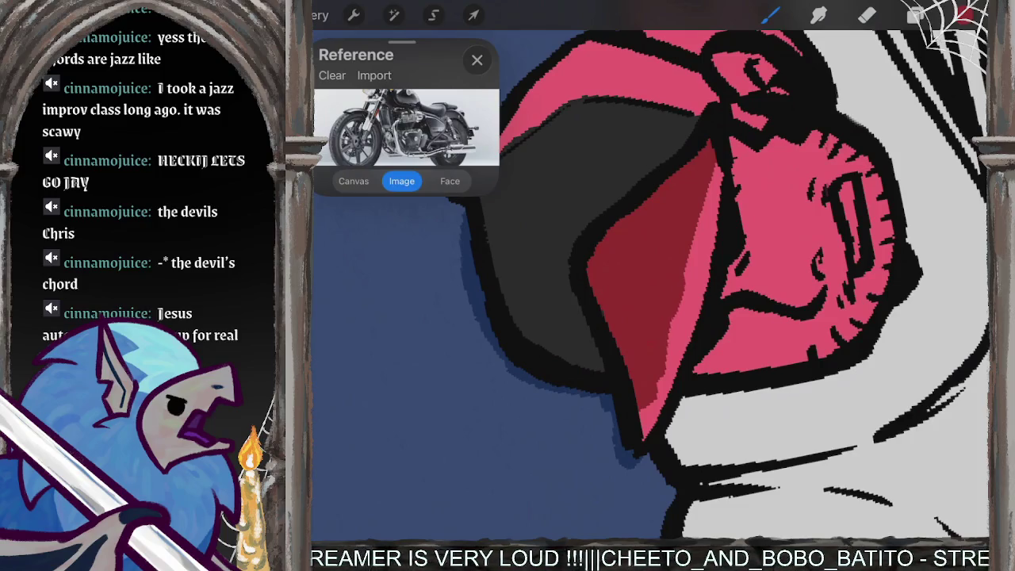
left_click_drag(647, 432, 666, 341)
mouse_move(671, 408)
left_mouse_down()
mouse_move(714, 184)
mouse_move(723, 194)
left_mouse_up()
scroll(650, 286, "up", 3)
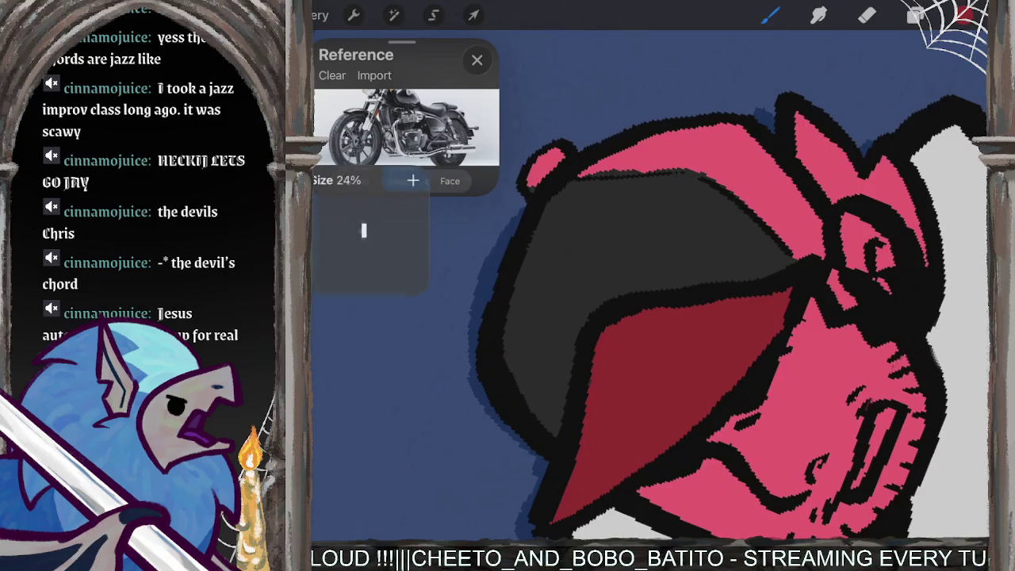
Step: Draw a red ring on the dark cap crown, undoing a misplaced stroke
mouse_move(566, 244)
left_mouse_down()
mouse_move(555, 313)
mouse_move(565, 243)
mouse_move(537, 278)
mouse_move(572, 238)
mouse_move(564, 287)
left_mouse_up()
key("ctrl+z")
key("ctrl+z")
scroll(595, 293, "up", 3)
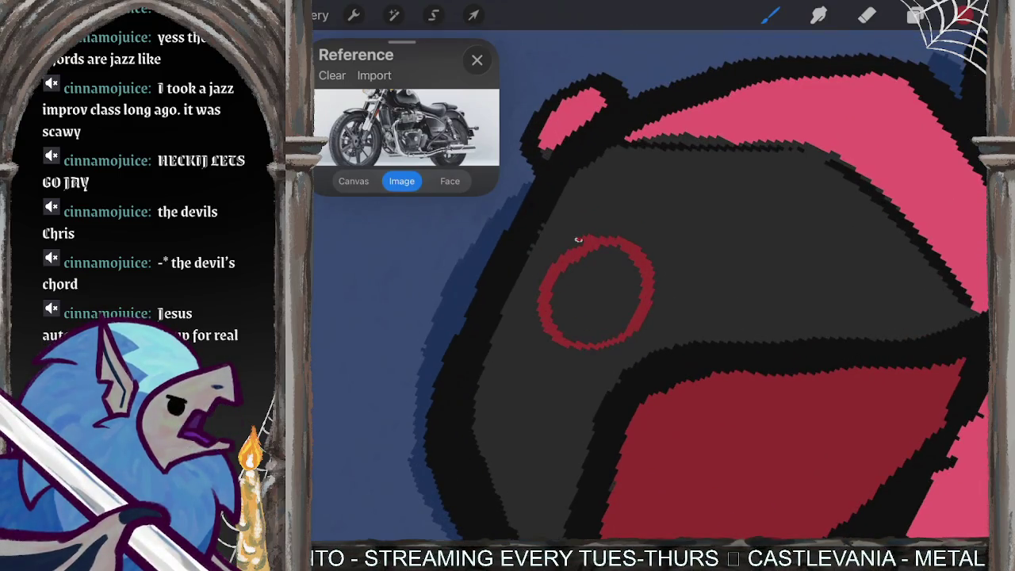
Step: Brush inside the cap's red circle to thicken it into a solid ring emblem
left_click_drag(565, 268, 630, 308)
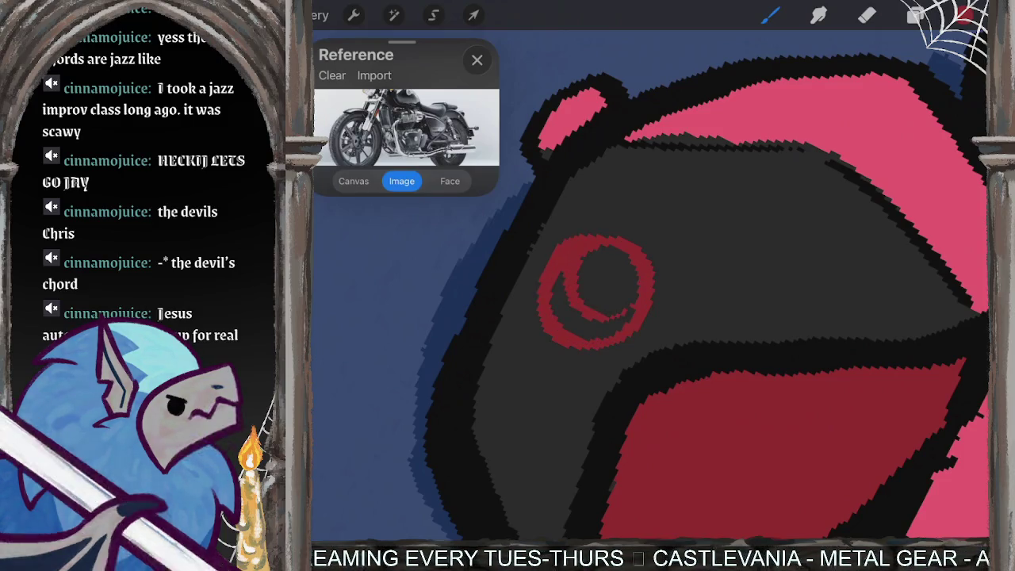
mouse_move(550, 283)
left_mouse_down()
mouse_move(560, 315)
mouse_move(600, 333)
mouse_move(636, 310)
left_mouse_up()
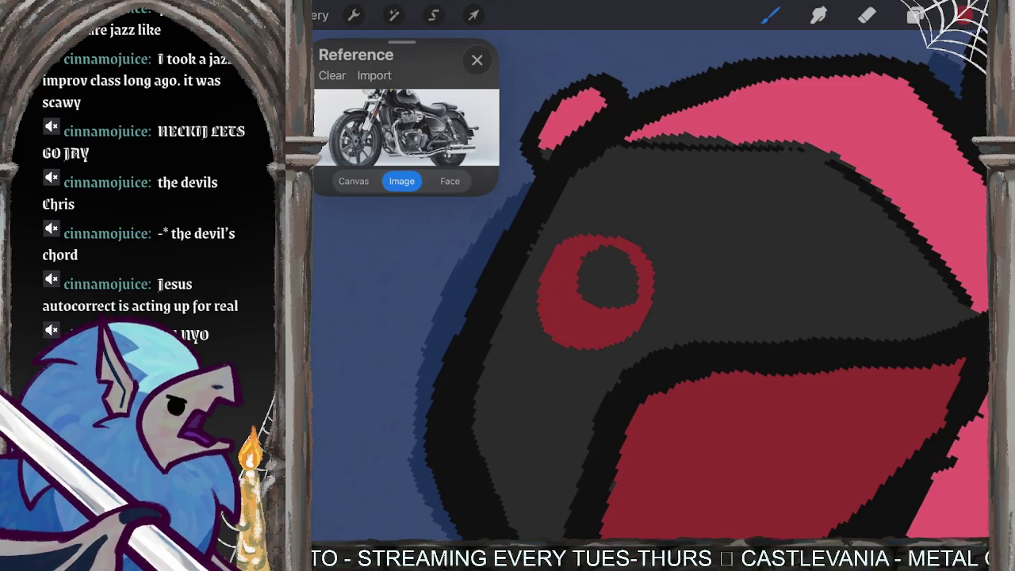
left_click(964, 15)
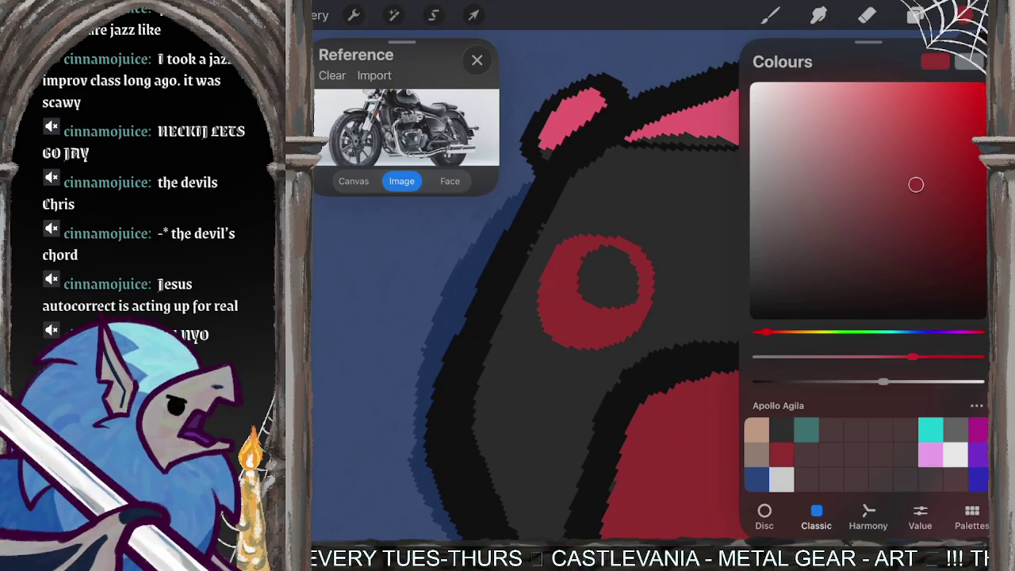
left_click(963, 15)
scroll(650, 285, "down", 5)
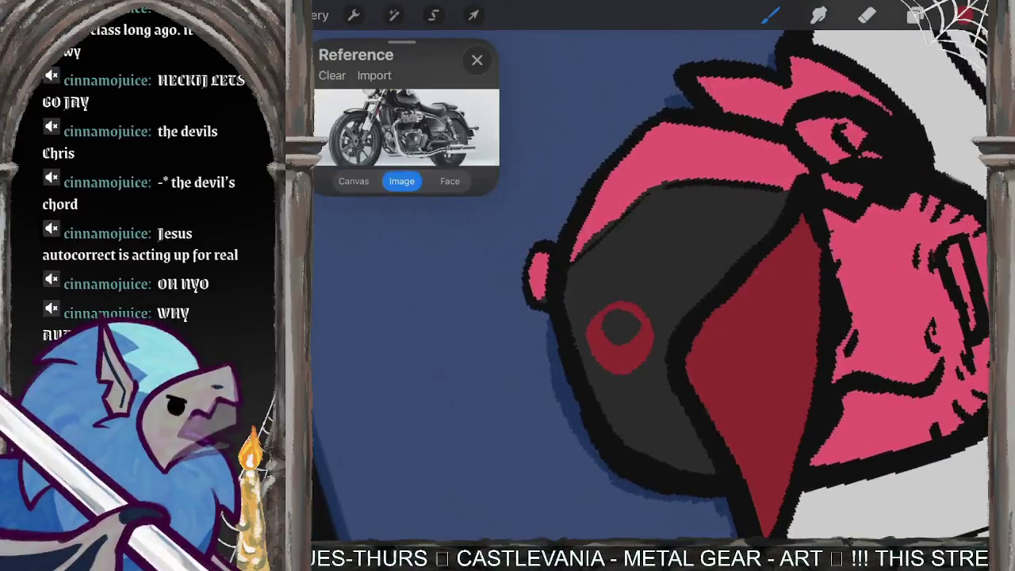
scroll(714, 285, "up", 3)
Step: Paint the cap's button and its pink edge strips dark red
left_click_drag(529, 293, 525, 341)
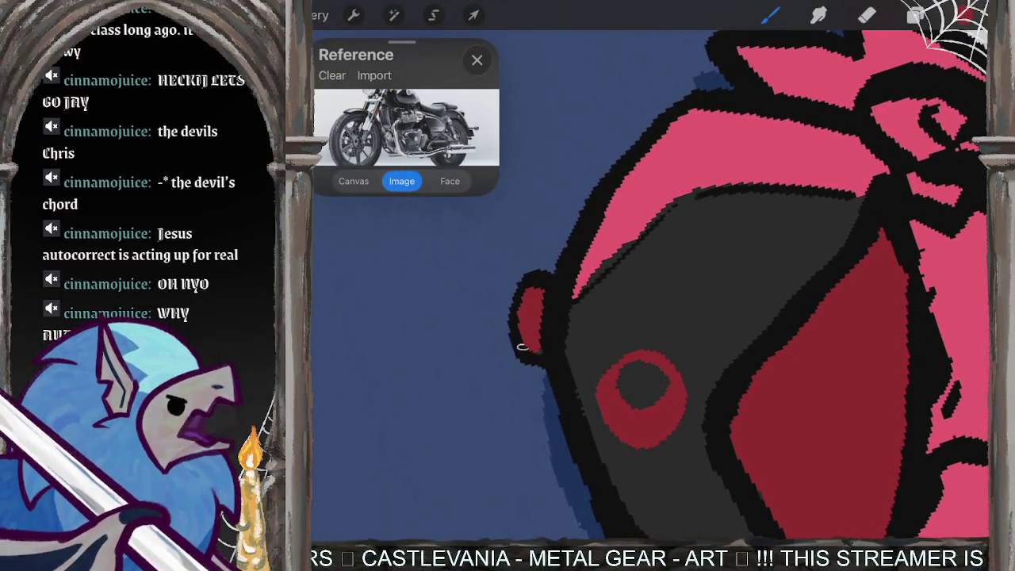
left_click_drag(590, 220, 575, 293)
mouse_move(694, 166)
left_mouse_down()
mouse_move(567, 276)
mouse_move(674, 205)
left_mouse_up()
scroll(713, 285, "up", 2)
key("ctrl+z")
left_click_drag(559, 424, 590, 485)
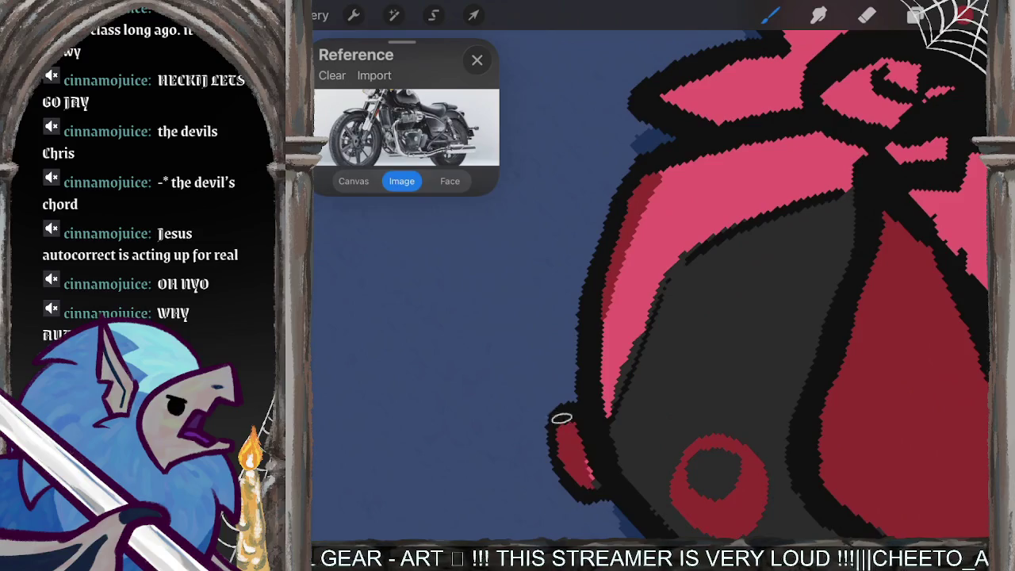
left_click_drag(622, 321, 591, 413)
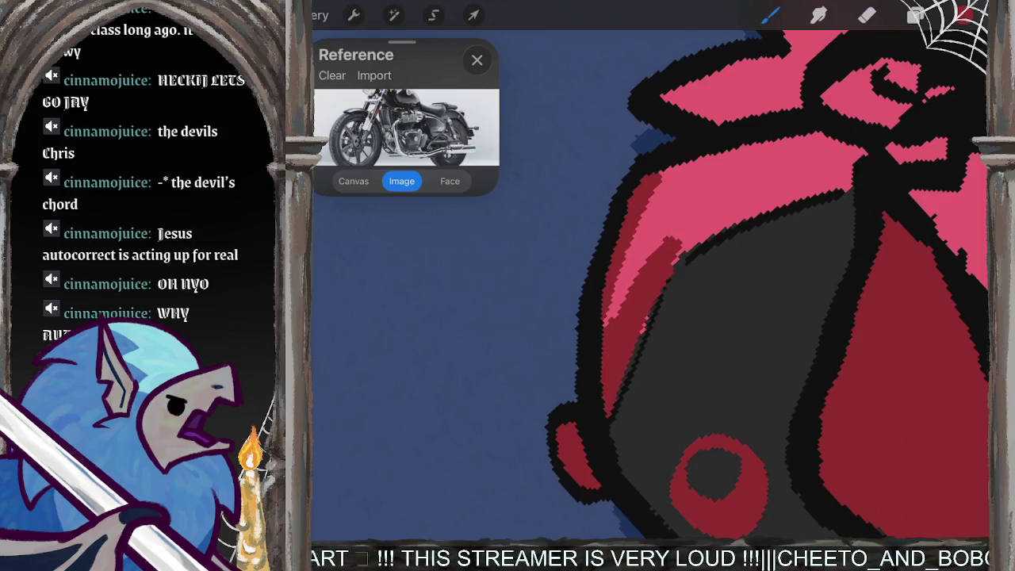
mouse_move(677, 226)
left_mouse_down()
mouse_move(611, 317)
mouse_move(698, 182)
mouse_move(726, 158)
left_mouse_up()
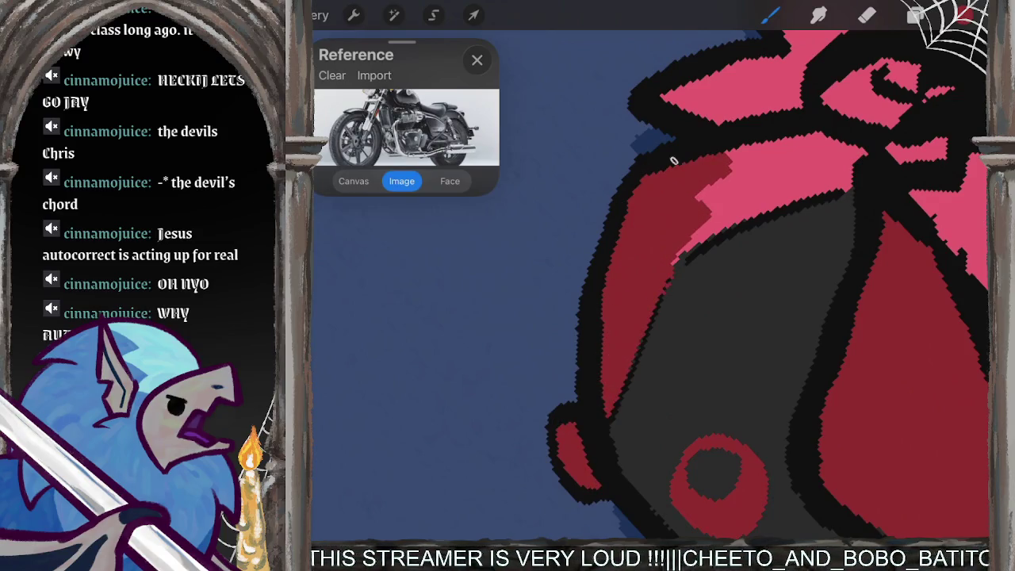
scroll(651, 286, "down", 5)
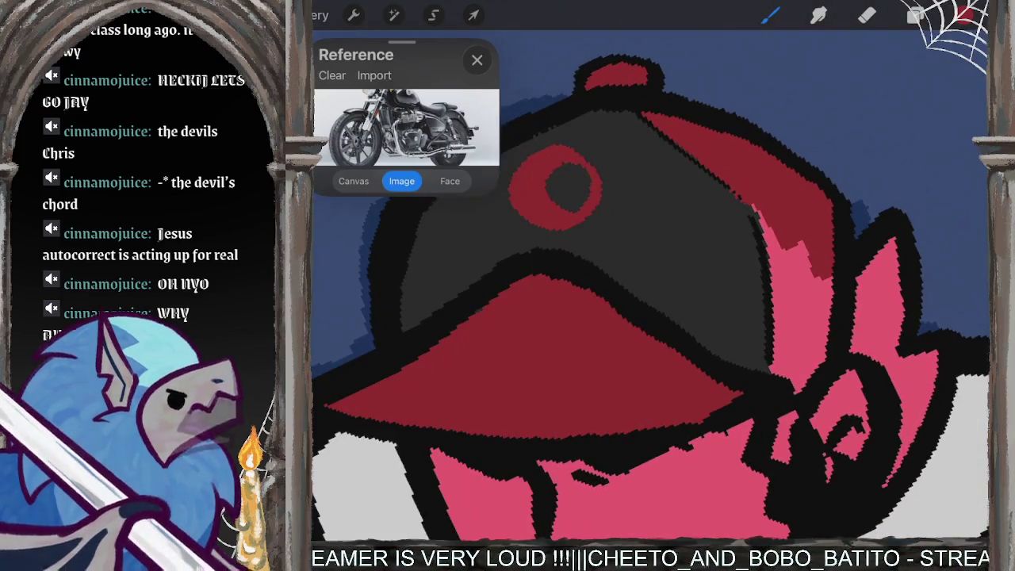
left_click_drag(799, 245, 774, 377)
mouse_move(813, 274)
left_mouse_down()
mouse_move(789, 390)
mouse_move(808, 378)
left_mouse_up()
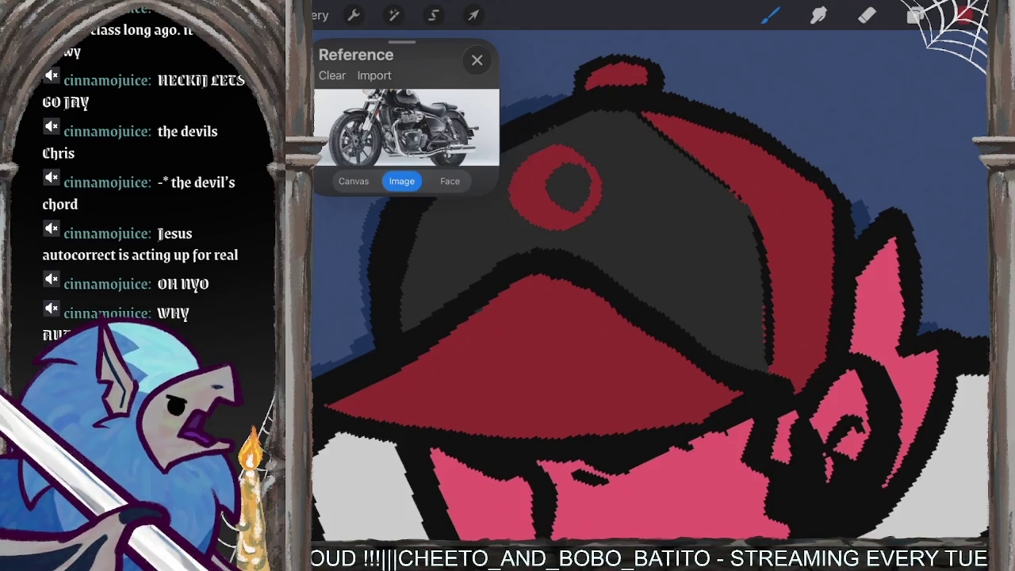
Step: Pick a near-black dark grey as the paint colour
left_click(963, 14)
left_click(750, 286)
left_click(963, 15)
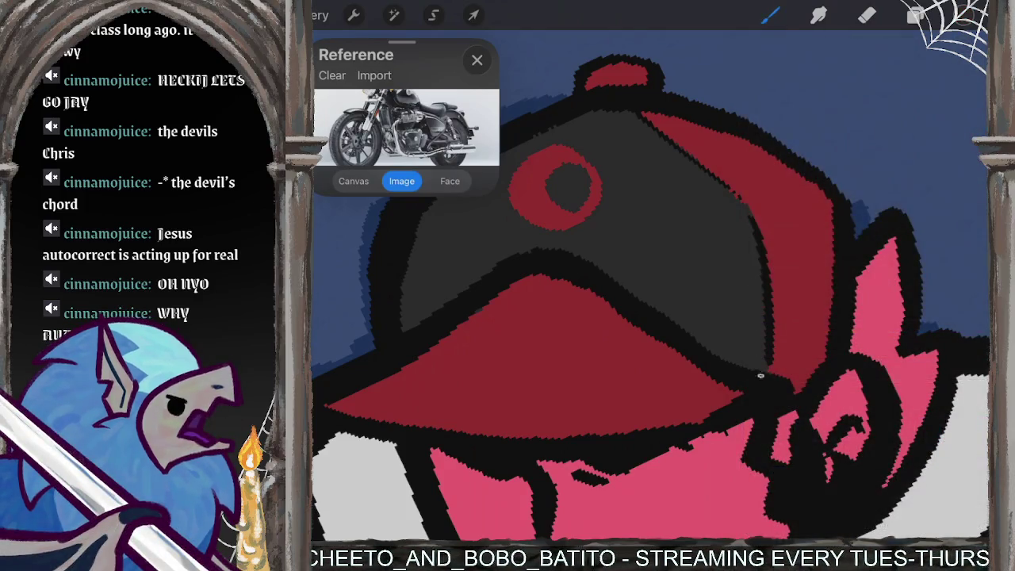
scroll(650, 286, "down", 5)
scroll(634, 333, "up", 5)
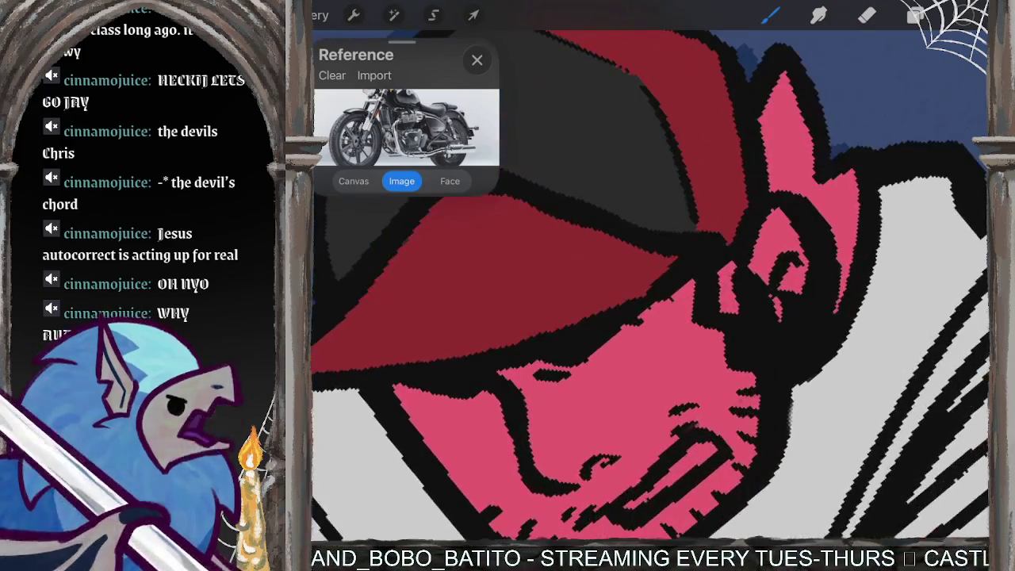
Step: Paint dark grey over the pink area by the rider's ear
left_click_drag(727, 265, 726, 312)
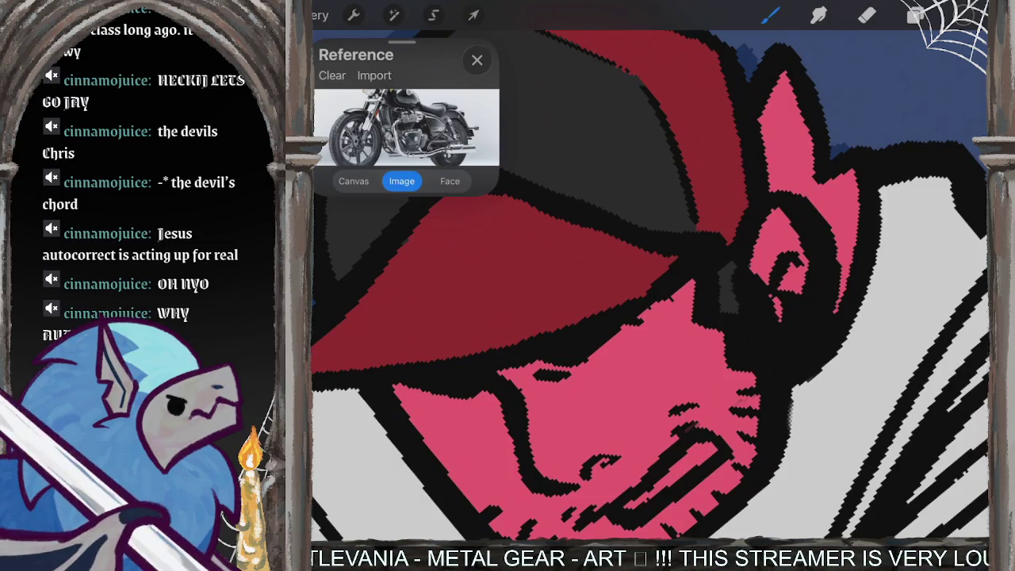
left_click_drag(781, 71, 781, 158)
mouse_move(777, 107)
left_mouse_down()
mouse_move(773, 173)
mouse_move(800, 194)
mouse_move(806, 121)
mouse_move(831, 220)
left_mouse_up()
left_click_drag(823, 149, 839, 257)
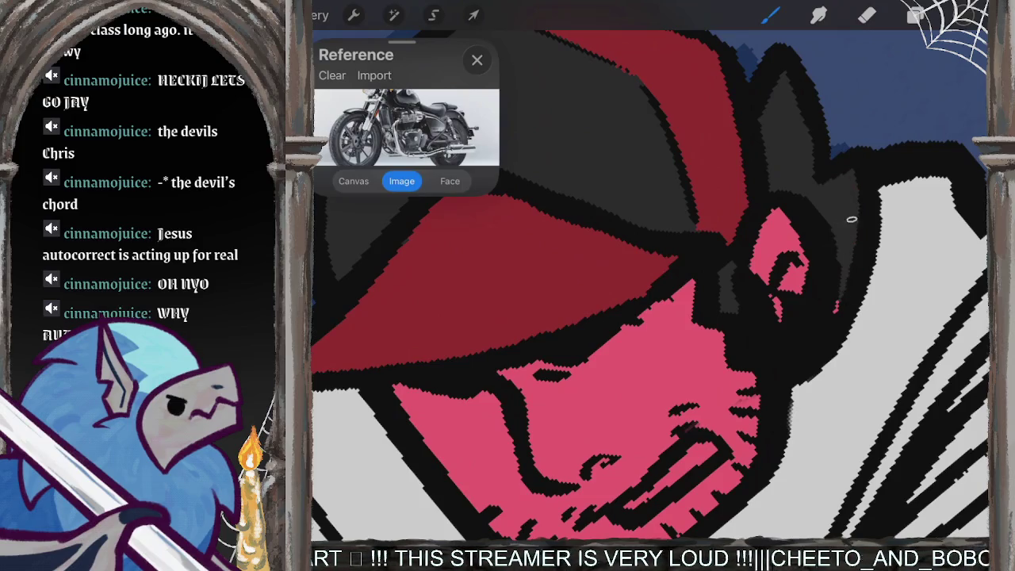
Step: Switch to beige and colour the cheek and skin between cap and mouth
left_click(965, 15)
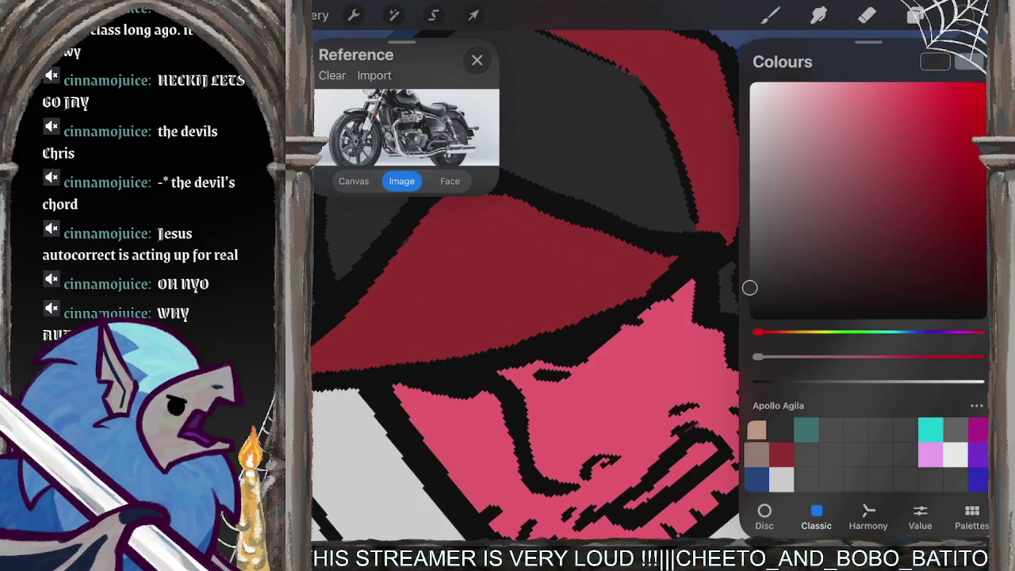
left_click(755, 429)
left_click(965, 15)
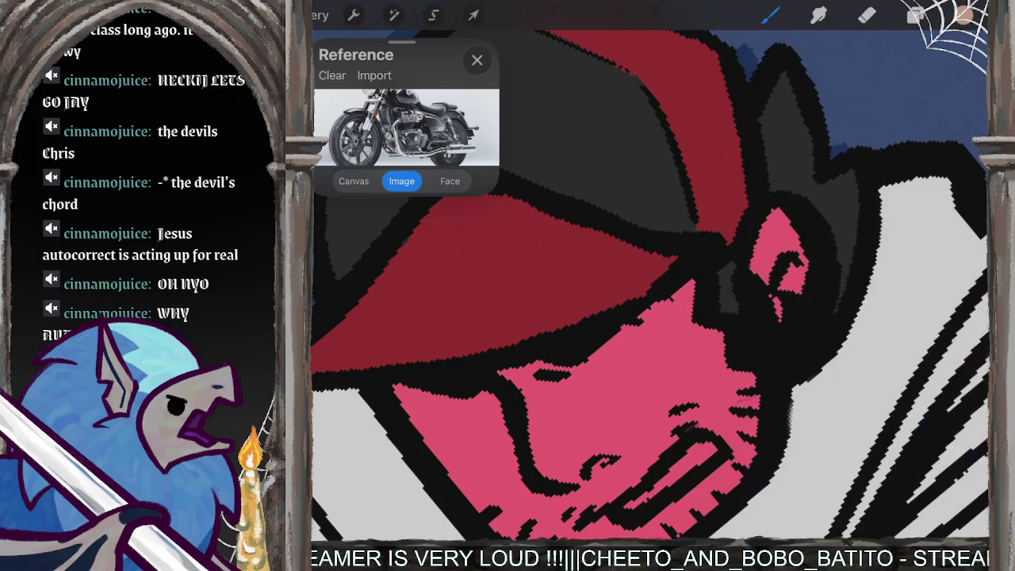
scroll(650, 301, "down", 5)
mouse_move(620, 315)
left_mouse_down()
mouse_move(601, 395)
mouse_move(587, 400)
left_mouse_up()
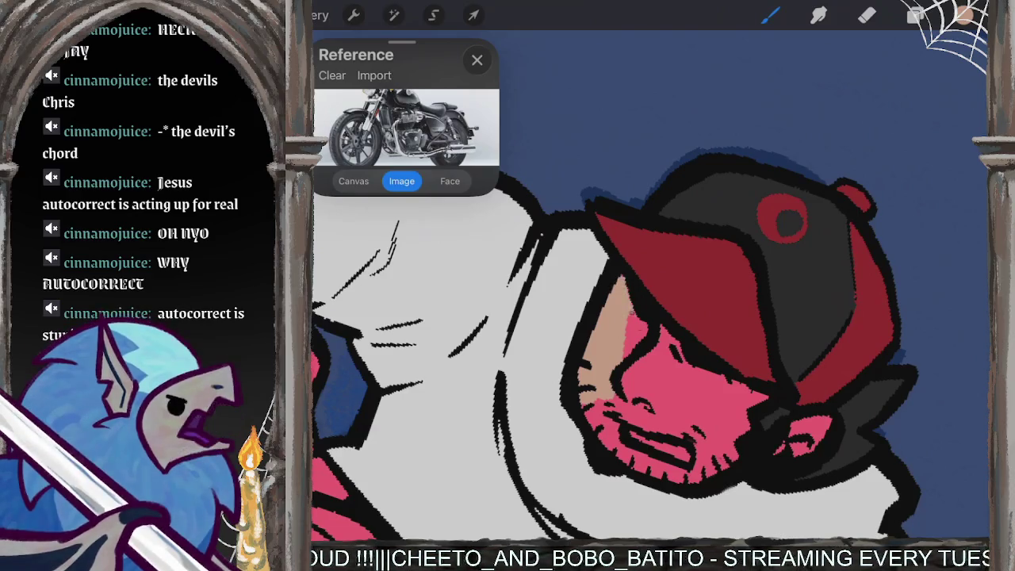
left_click_drag(628, 326, 642, 417)
mouse_move(623, 381)
left_mouse_down()
mouse_move(640, 408)
mouse_move(634, 452)
mouse_move(678, 474)
mouse_move(670, 363)
mouse_move(683, 432)
left_mouse_up()
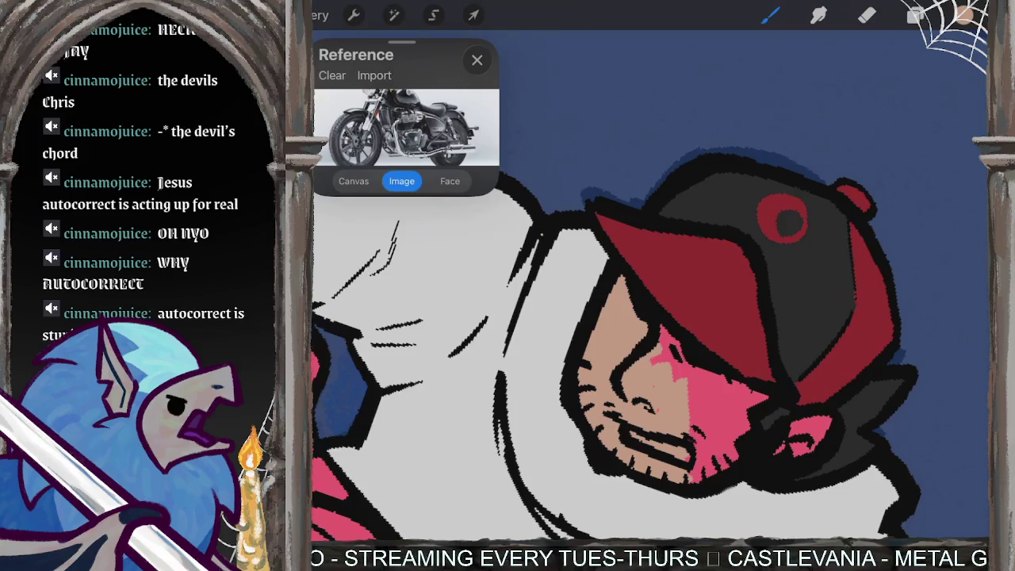
mouse_move(651, 317)
left_mouse_down()
mouse_move(602, 261)
mouse_move(658, 301)
left_mouse_up()
mouse_move(752, 368)
left_mouse_down()
mouse_move(763, 337)
mouse_move(690, 389)
mouse_move(670, 383)
left_mouse_up()
mouse_move(742, 306)
left_mouse_down()
mouse_move(753, 263)
mouse_move(780, 342)
left_mouse_up()
mouse_move(781, 292)
left_mouse_down()
mouse_move(789, 357)
mouse_move(805, 356)
mouse_move(803, 314)
mouse_move(820, 359)
left_mouse_up()
mouse_move(825, 305)
left_mouse_down()
mouse_move(834, 355)
mouse_move(853, 365)
left_mouse_up()
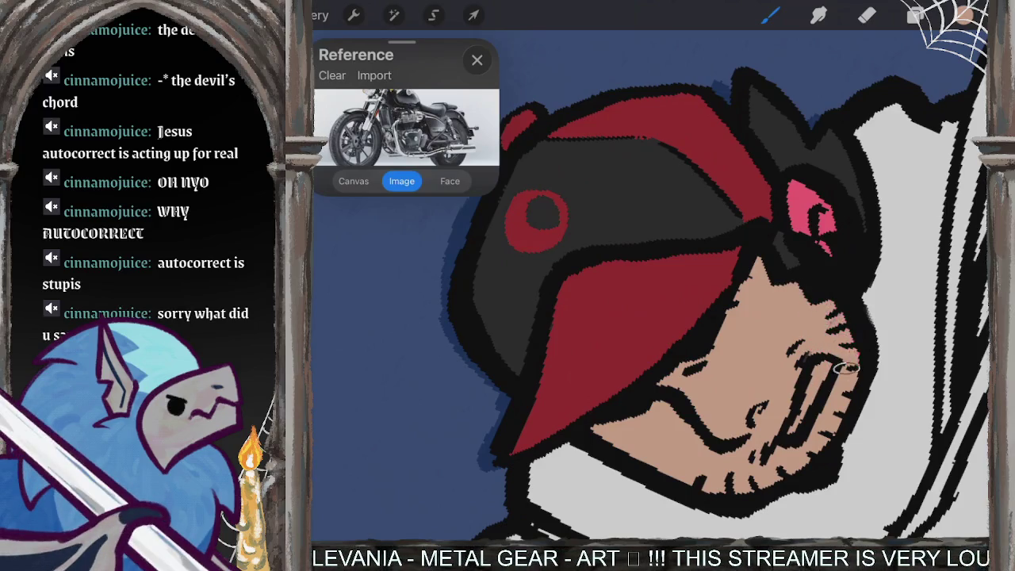
Step: Paint the rider's gritted teeth near-white
left_click(964, 14)
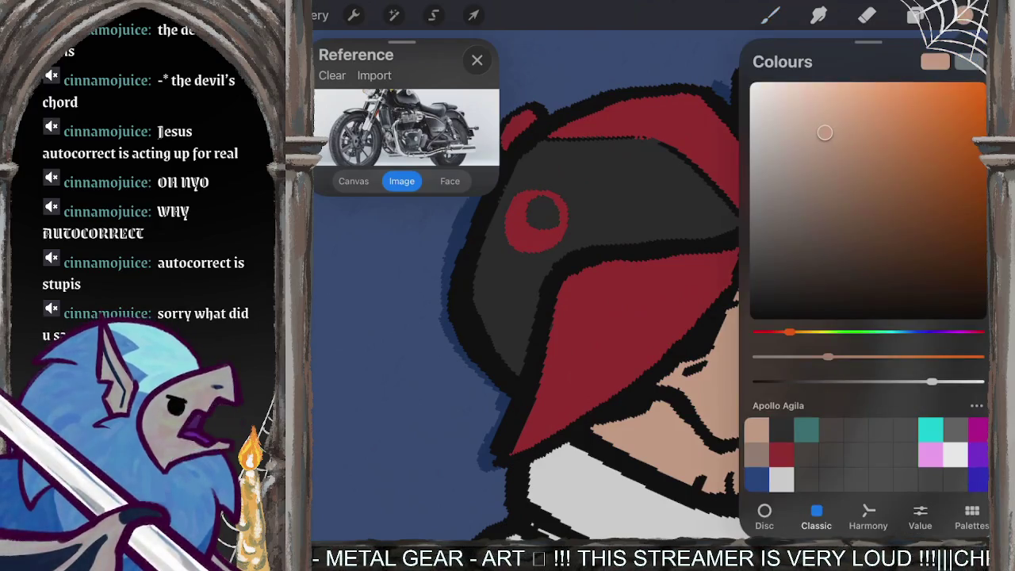
left_click(781, 479)
left_click(769, 15)
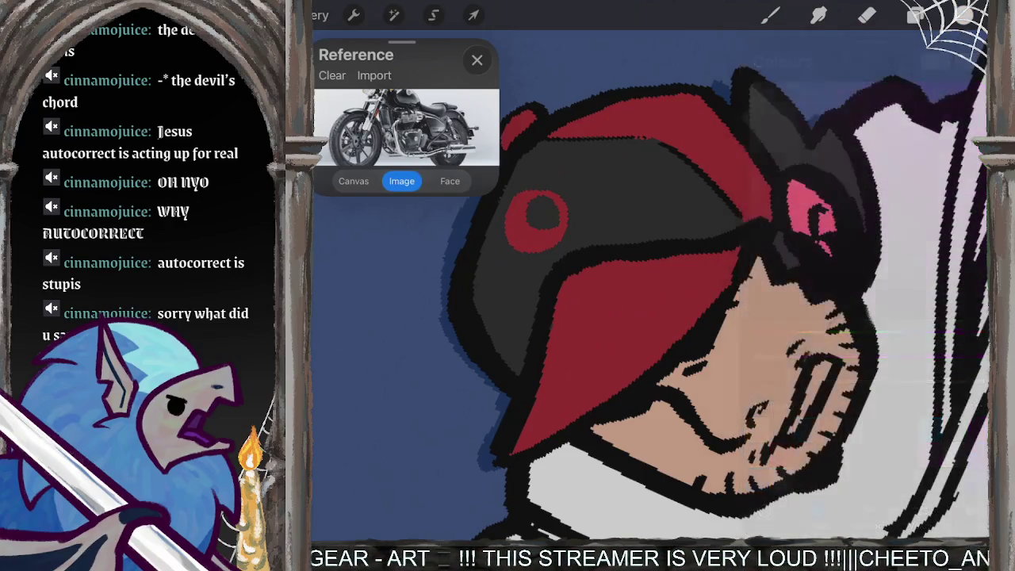
scroll(650, 286, "up", 3)
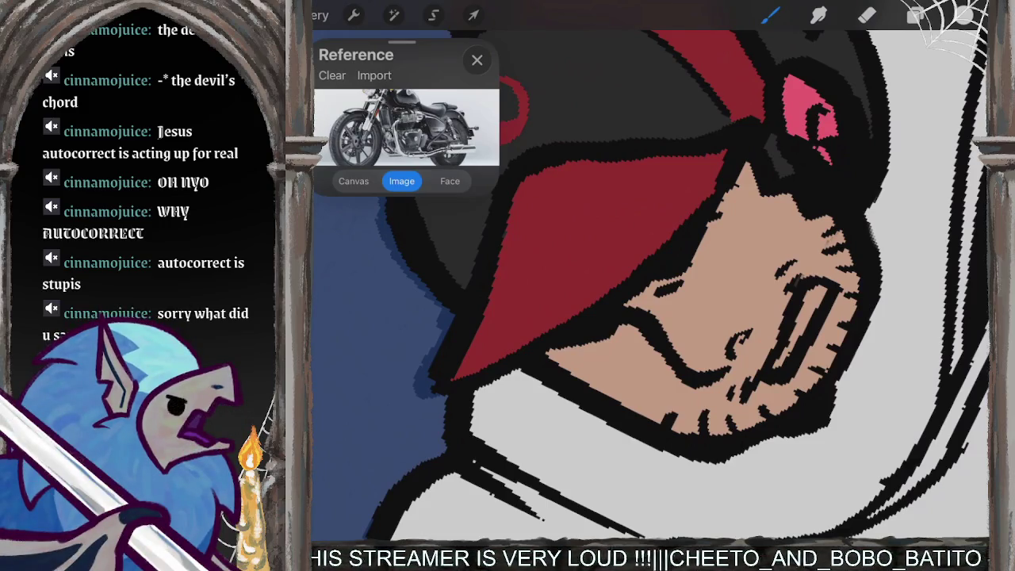
left_click_drag(810, 309, 791, 341)
left_click_drag(817, 287, 798, 317)
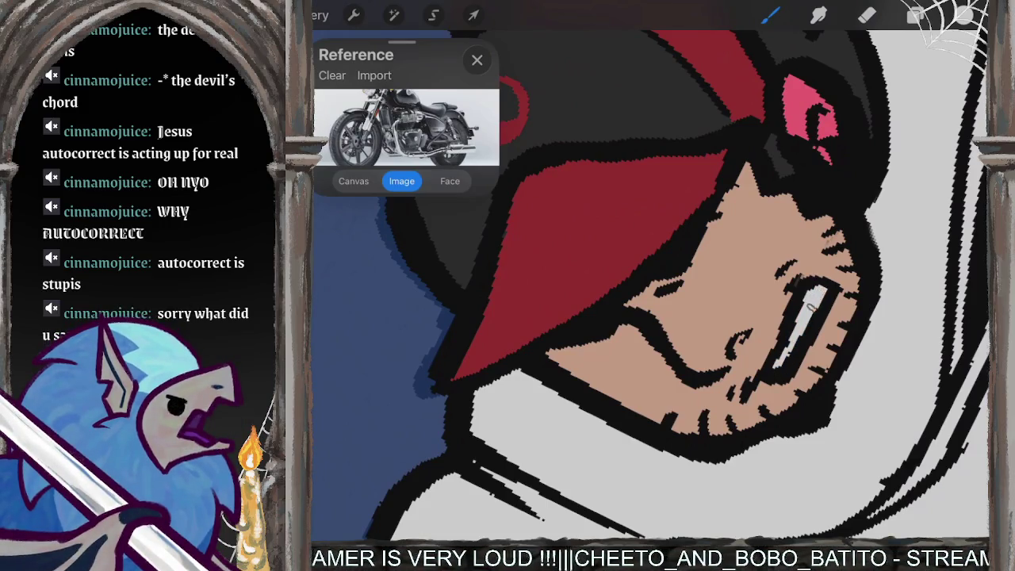
Step: Switch to a peach skin tone and paint the pink ear
left_click(963, 14)
left_click(756, 428)
left_click(964, 14)
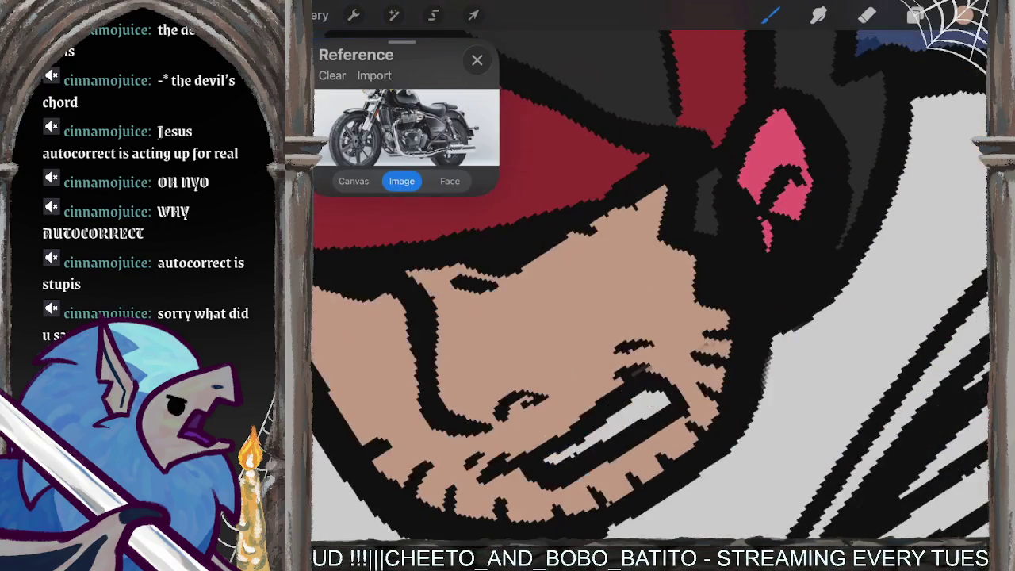
left_click_drag(781, 119, 753, 186)
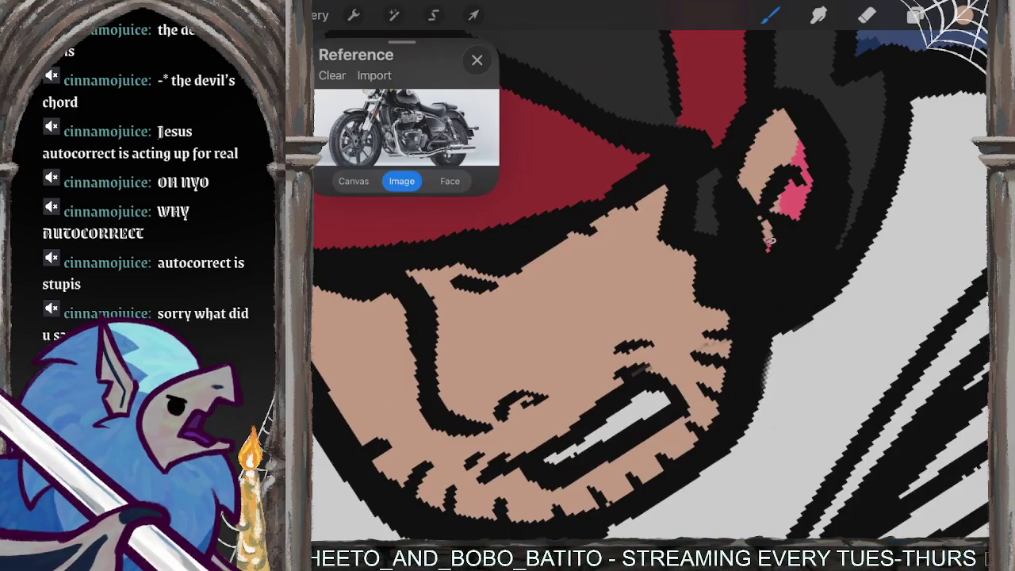
left_click_drag(769, 241, 799, 155)
left_click_drag(793, 214, 801, 163)
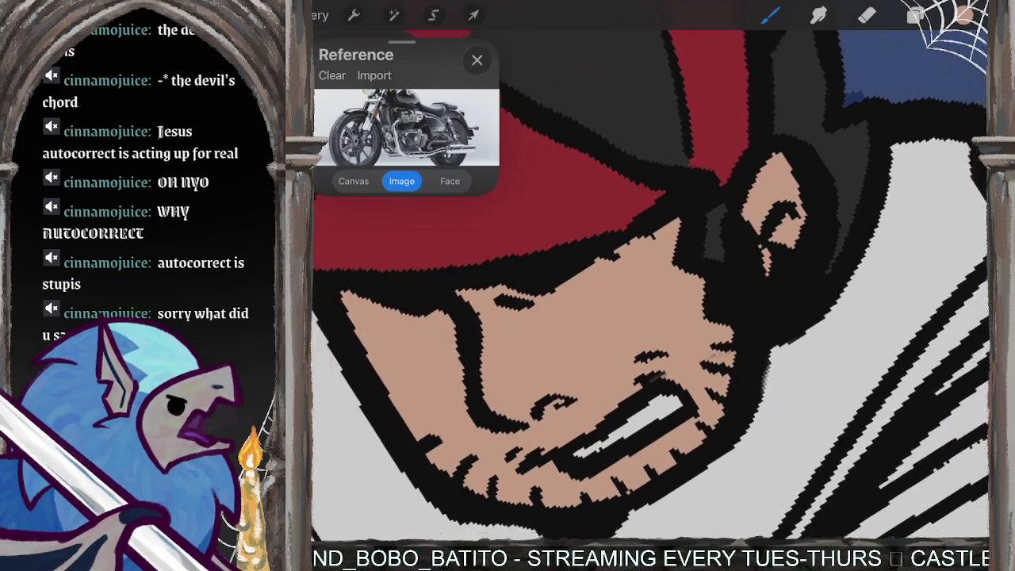
scroll(650, 285, "down", 5)
scroll(650, 286, "down", 3)
scroll(650, 285, "down", 2)
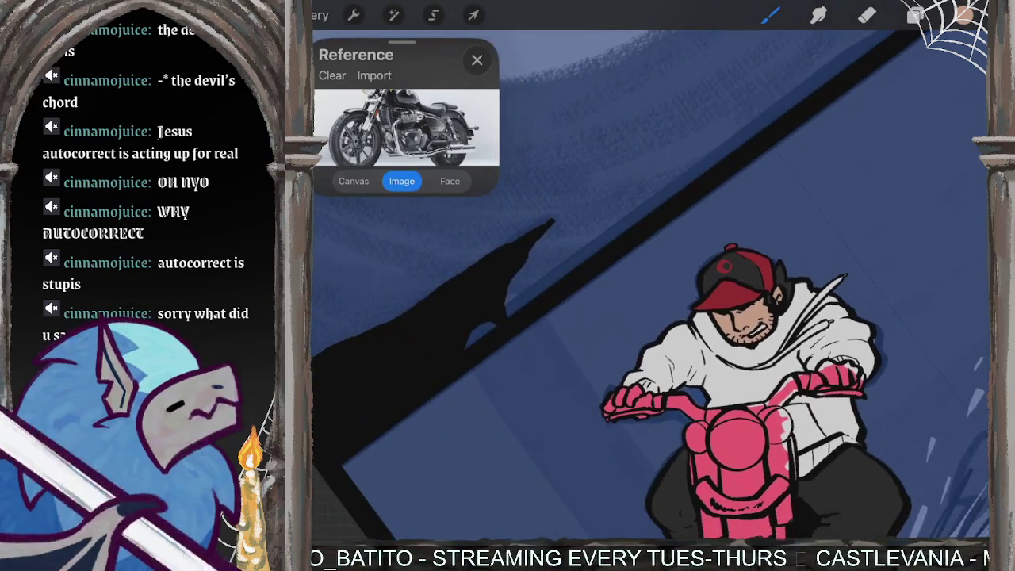
Step: Undo the stray tan stroke painted across the rider's lower cheek
left_click(963, 14)
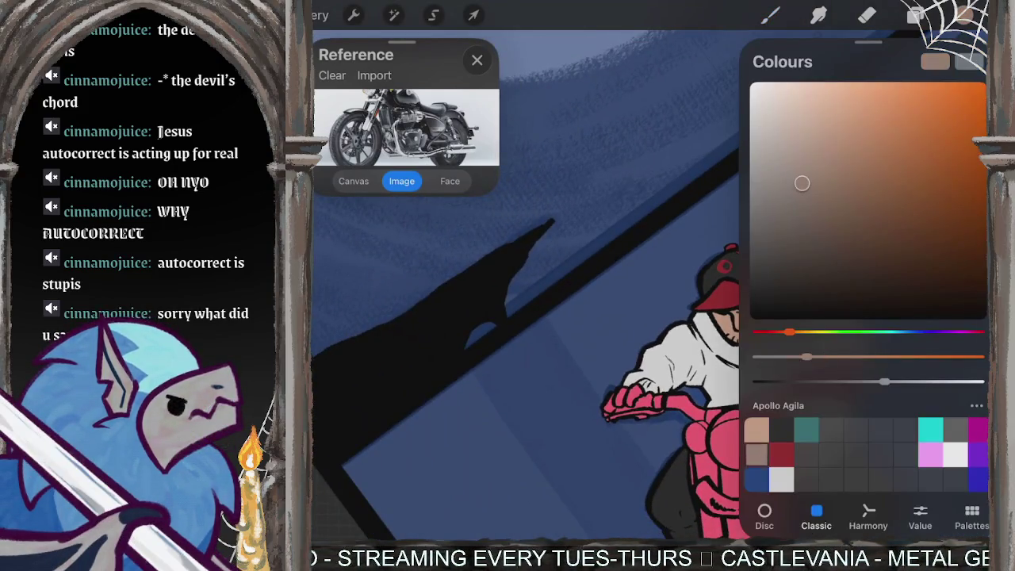
scroll(650, 285, "down", 3)
scroll(746, 333, "up", 2)
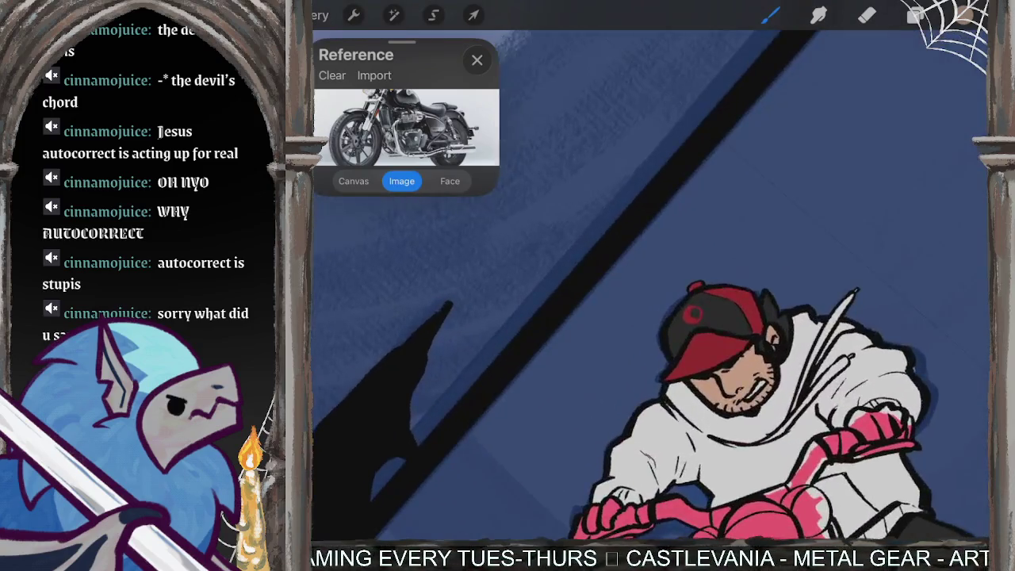
scroll(745, 333, "up", 2)
scroll(745, 333, "up", 2)
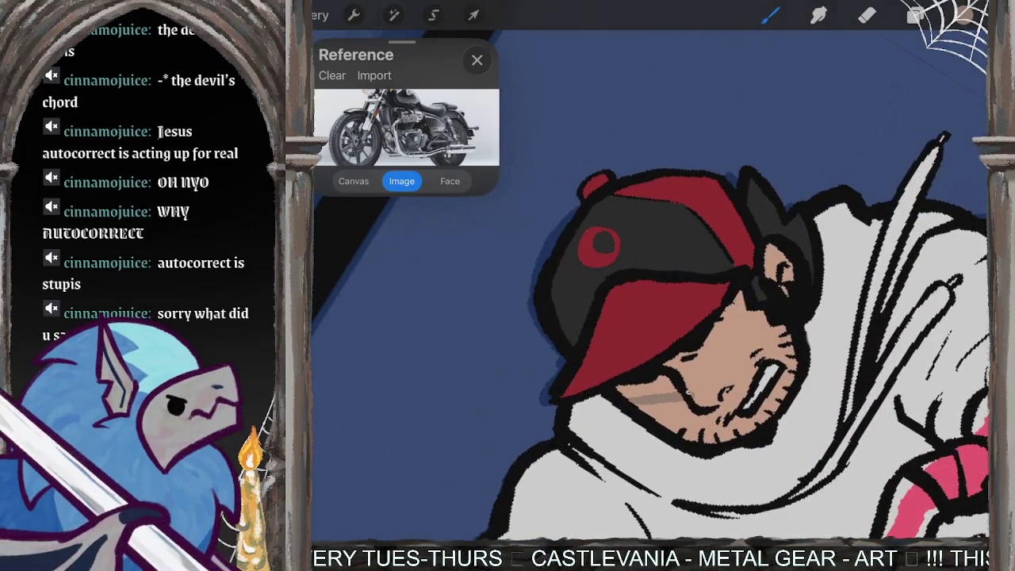
left_click_drag(695, 387, 739, 311)
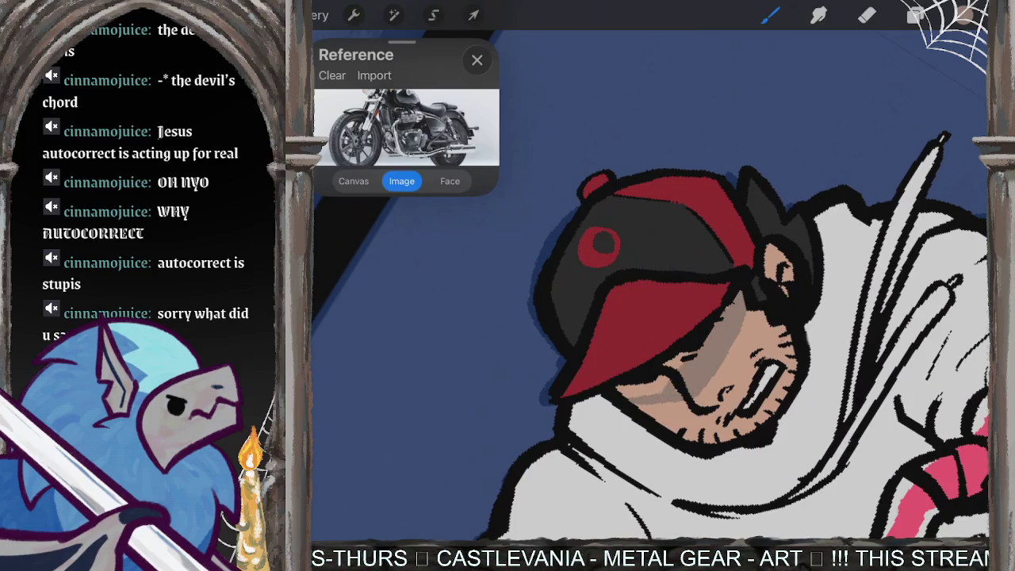
key("ctrl+z")
left_click_drag(710, 400, 725, 408)
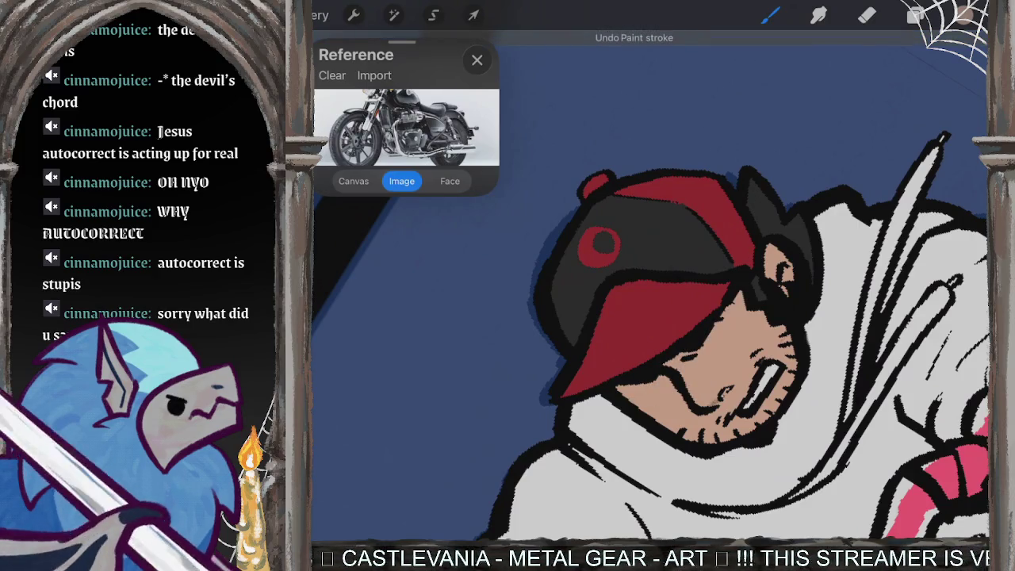
Step: Select the tan skin colour again from the Colours swatch
scroll(650, 317, "down", 3)
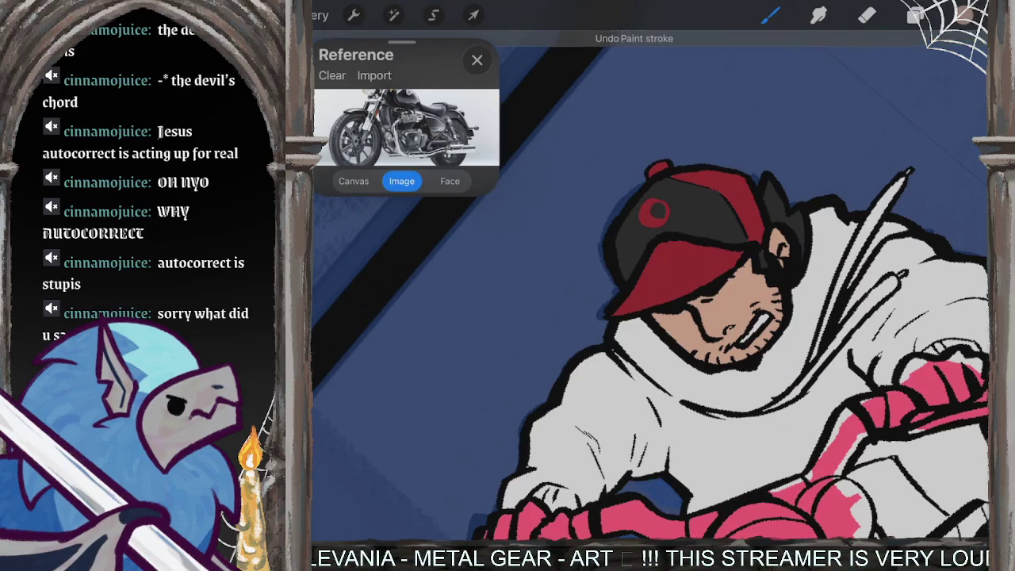
scroll(761, 349, "down", 2)
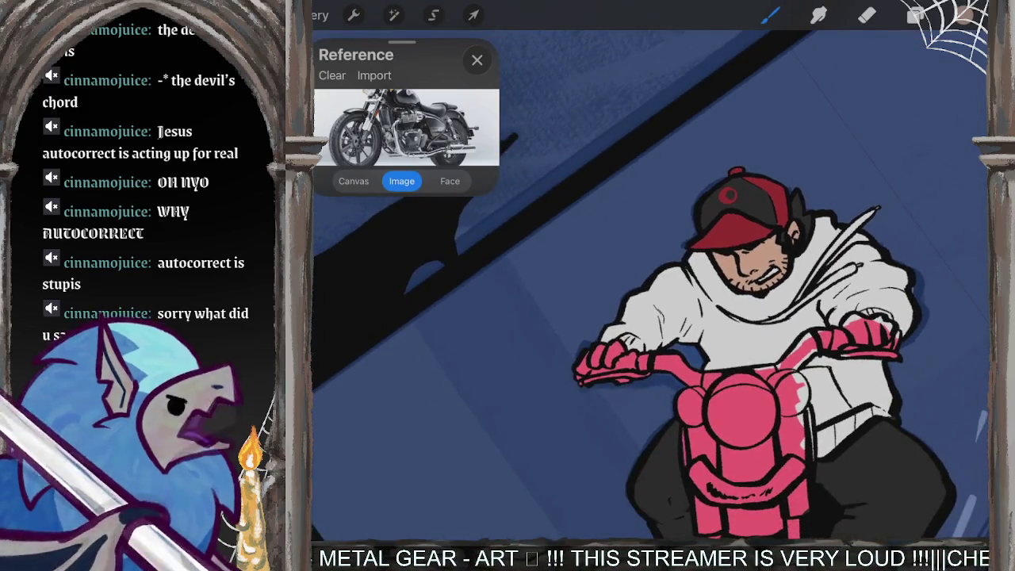
scroll(761, 349, "down", 3)
left_click(963, 15)
left_click(822, 132)
left_click(963, 15)
scroll(650, 285, "up", 5)
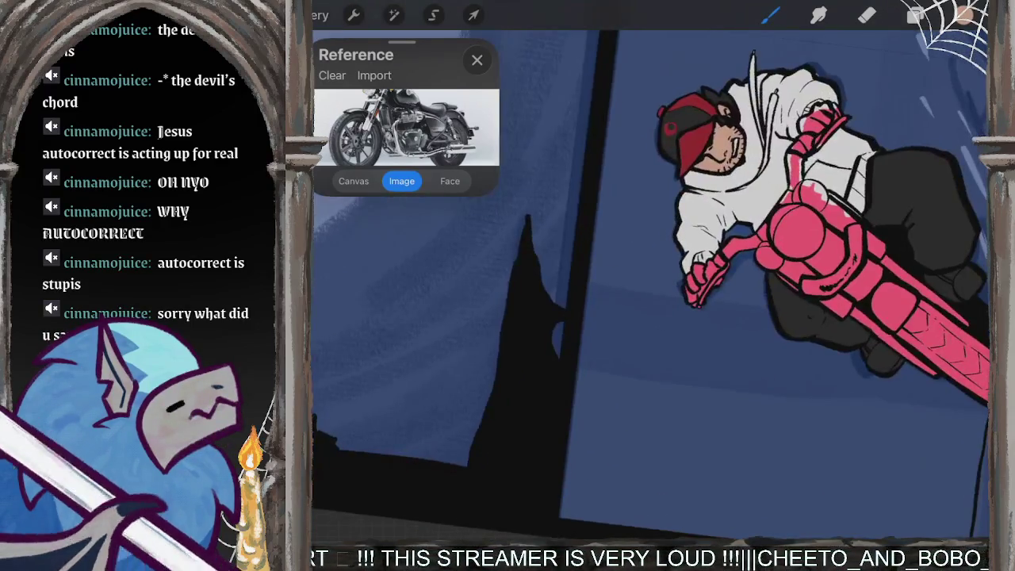
scroll(650, 285, "up", 5)
scroll(651, 285, "up", 3)
scroll(650, 285, "up", 2)
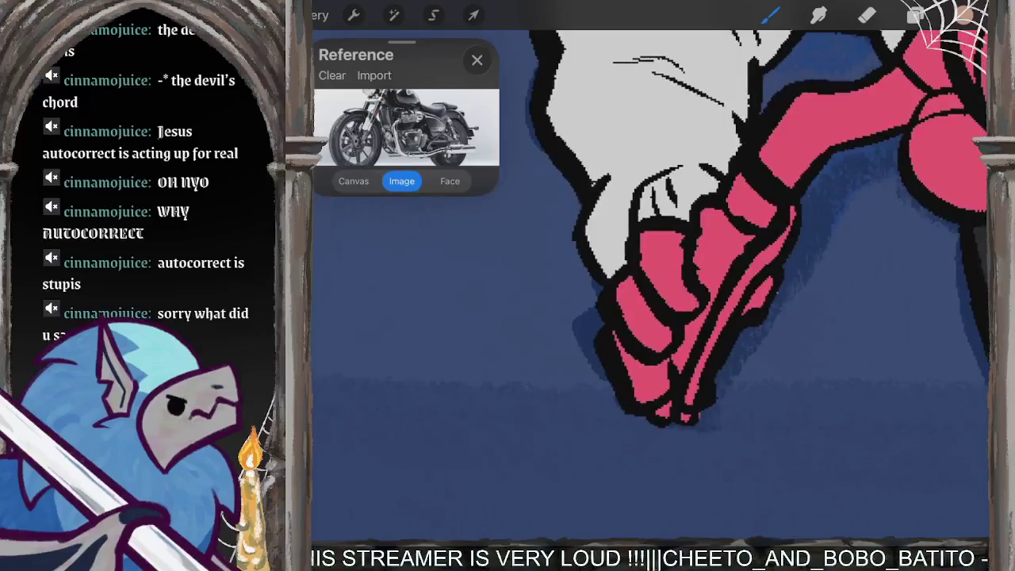
Step: Paint tan over the pink fingers of the first hand
left_click_drag(638, 294, 625, 365)
left_click_drag(626, 317, 637, 272)
mouse_move(644, 313)
left_mouse_down()
mouse_move(639, 396)
mouse_move(648, 401)
left_mouse_up()
mouse_move(666, 333)
left_mouse_down()
mouse_move(660, 396)
mouse_move(664, 389)
left_mouse_up()
left_click_drag(672, 311, 687, 255)
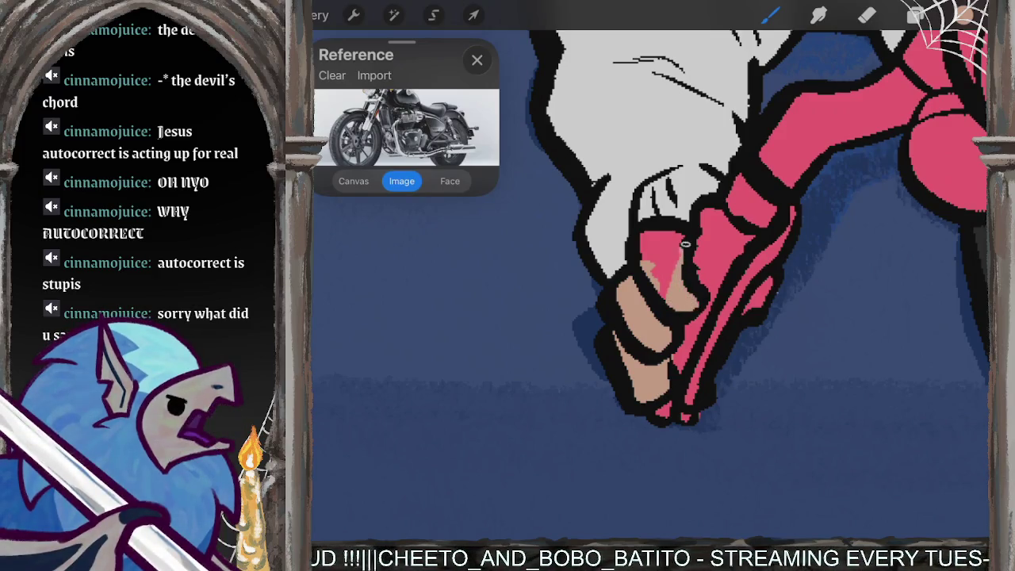
left_click_drag(678, 297, 662, 238)
mouse_move(670, 277)
left_mouse_down()
mouse_move(648, 244)
mouse_move(657, 246)
left_mouse_up()
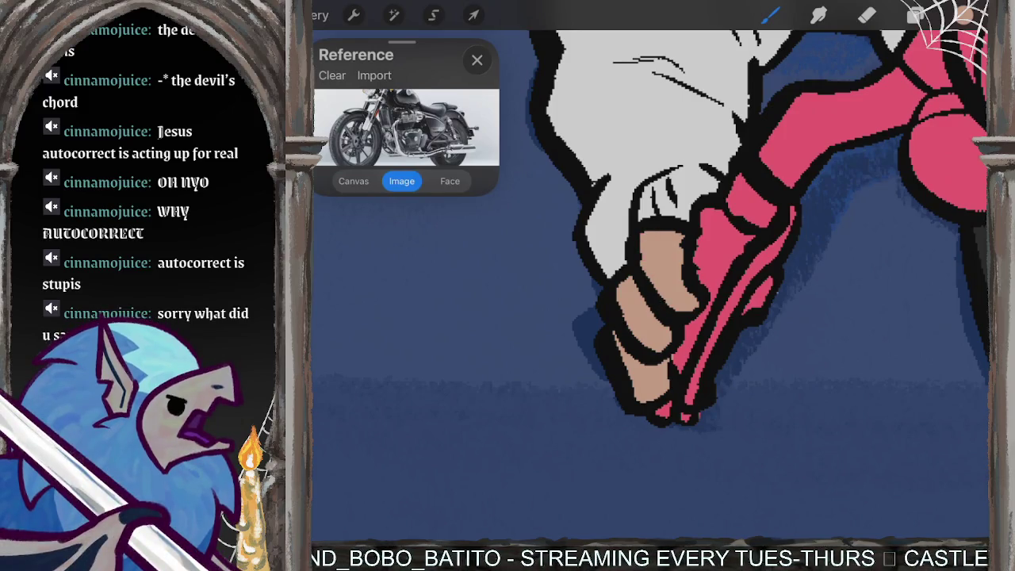
left_click_drag(767, 285, 747, 316)
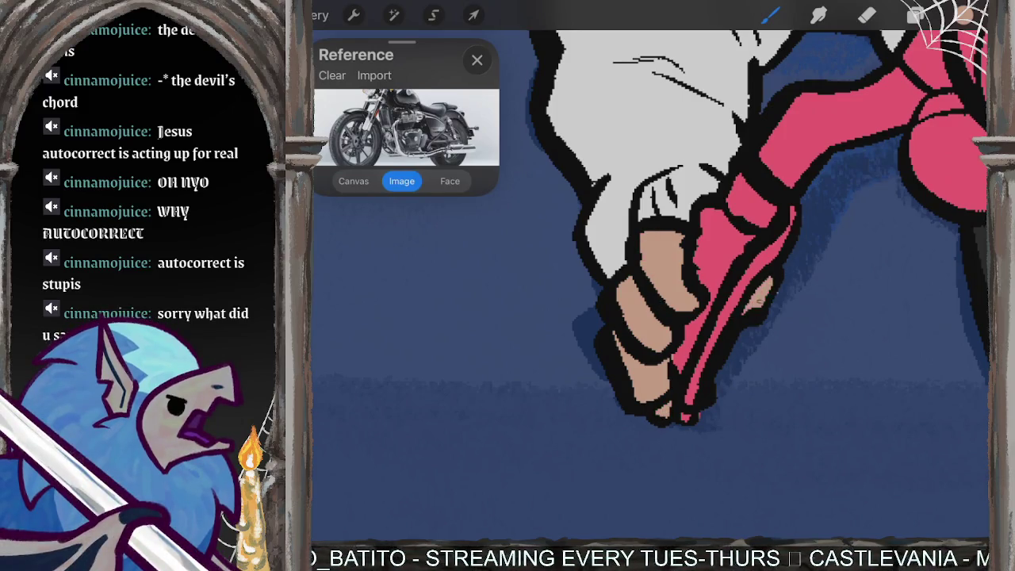
Step: Cover the other pink hand in tan skin colour
scroll(650, 286, "down", 1)
scroll(650, 286, "down", 3)
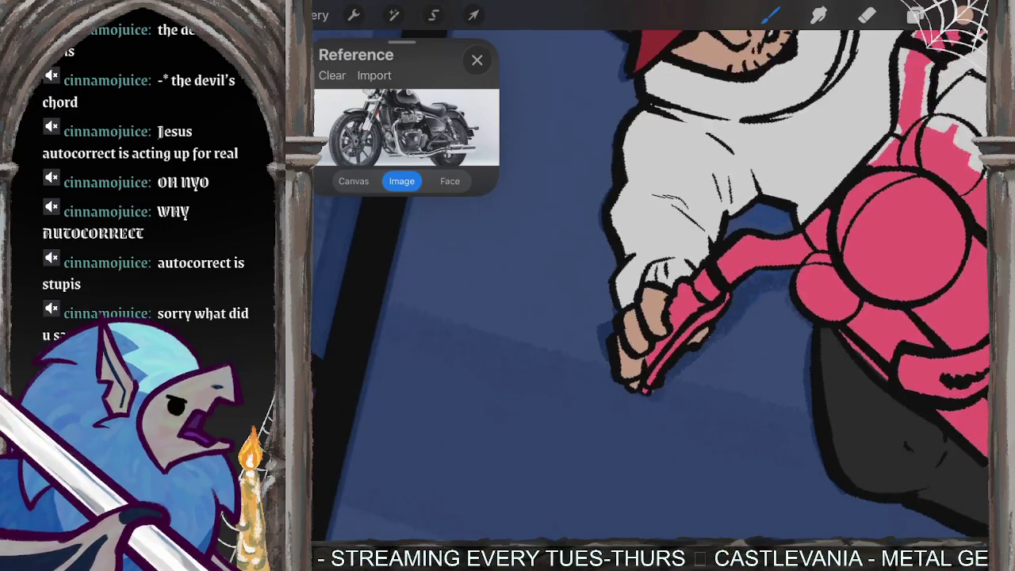
scroll(650, 285, "down", 3)
scroll(650, 317, "up", 2)
scroll(650, 317, "up", 3)
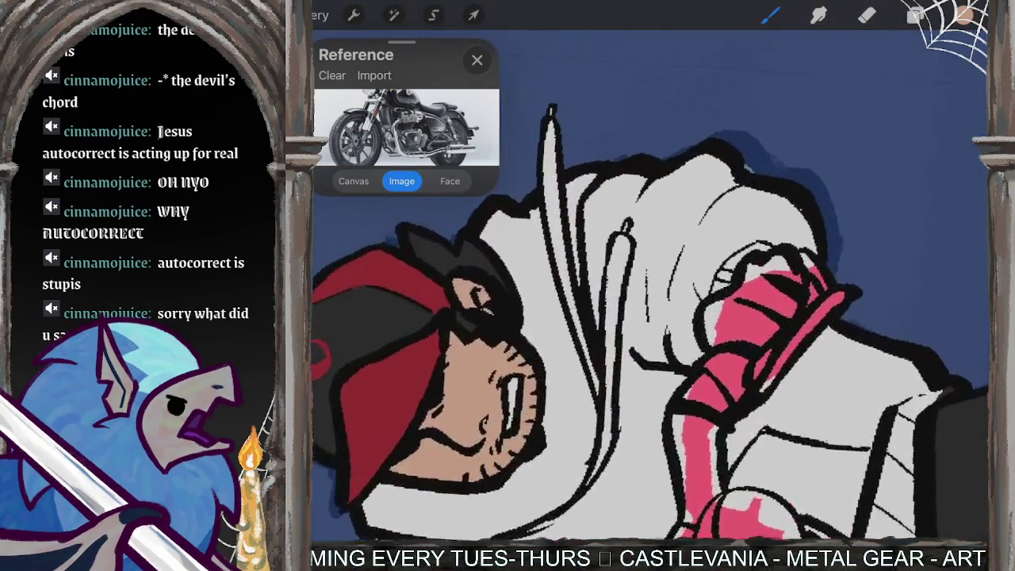
scroll(650, 318, "up", 1)
mouse_move(785, 285)
left_mouse_down()
mouse_move(771, 331)
mouse_move(785, 307)
left_mouse_up()
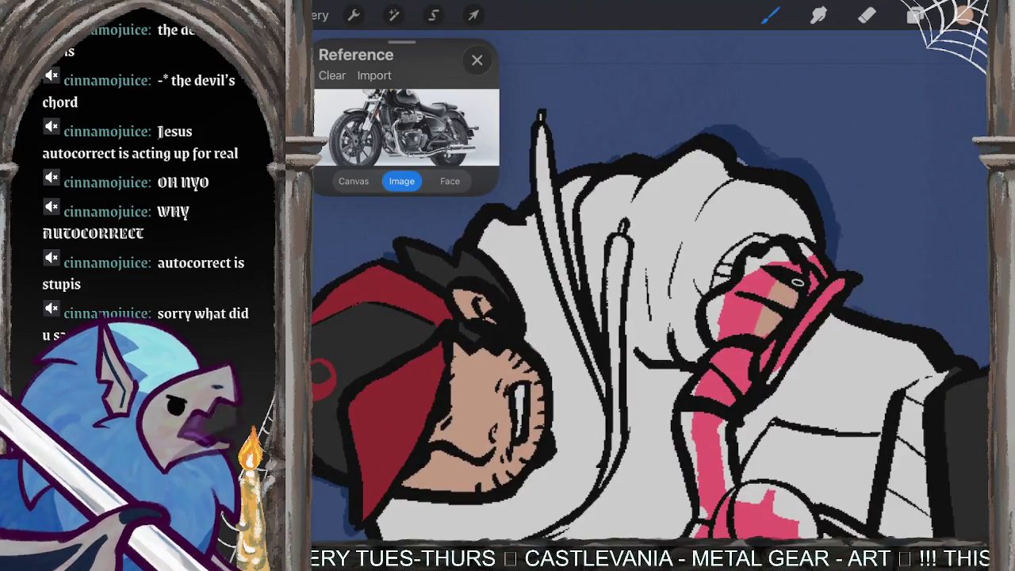
mouse_move(761, 273)
left_mouse_down()
mouse_move(753, 326)
mouse_move(745, 321)
left_mouse_up()
mouse_move(748, 258)
left_mouse_down()
mouse_move(714, 330)
mouse_move(774, 327)
left_mouse_up()
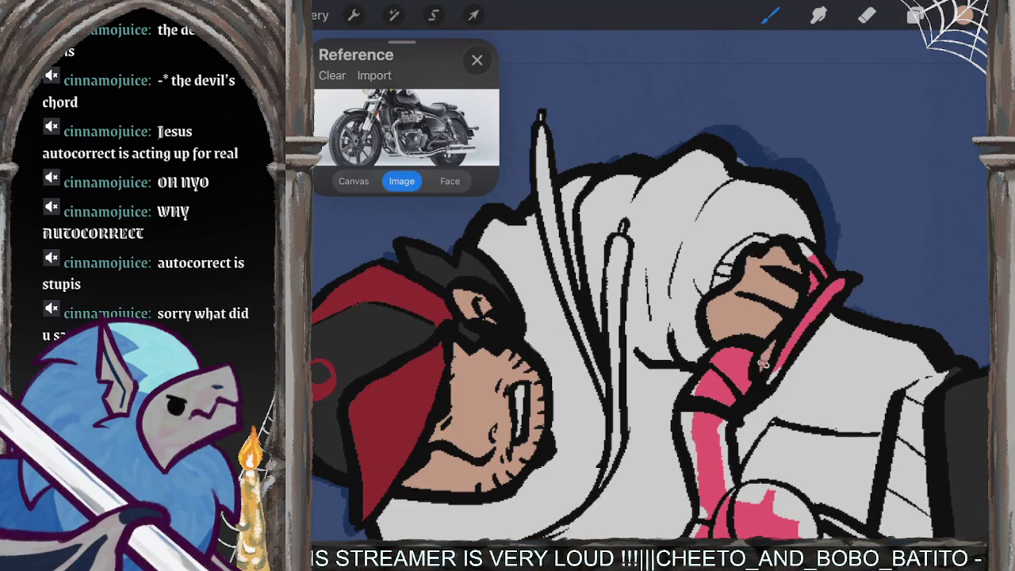
scroll(651, 318, "down", 5)
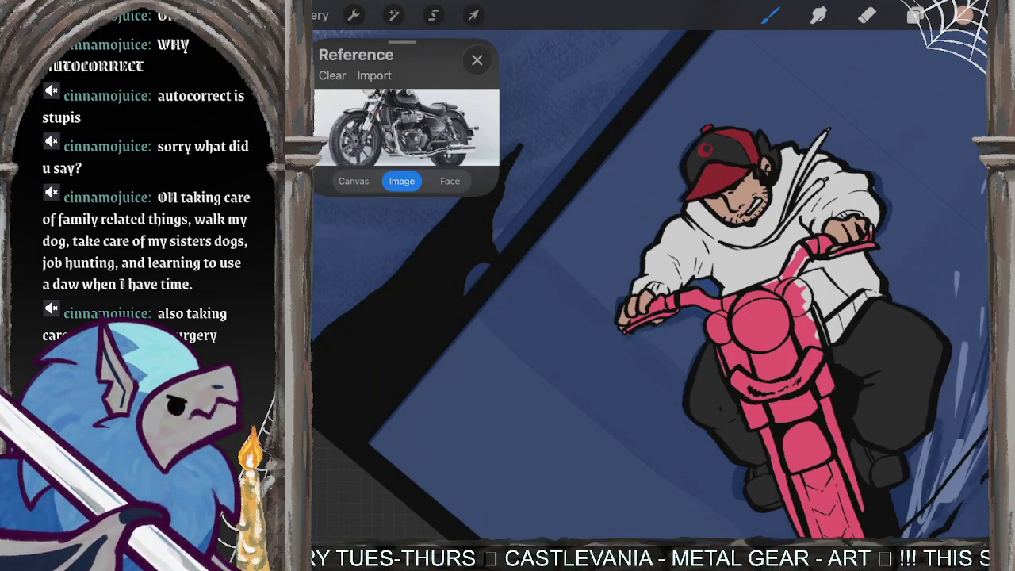
Step: Choose dark red in the Classic colour square, replacing tan
scroll(650, 286, "up", 3)
left_click(963, 15)
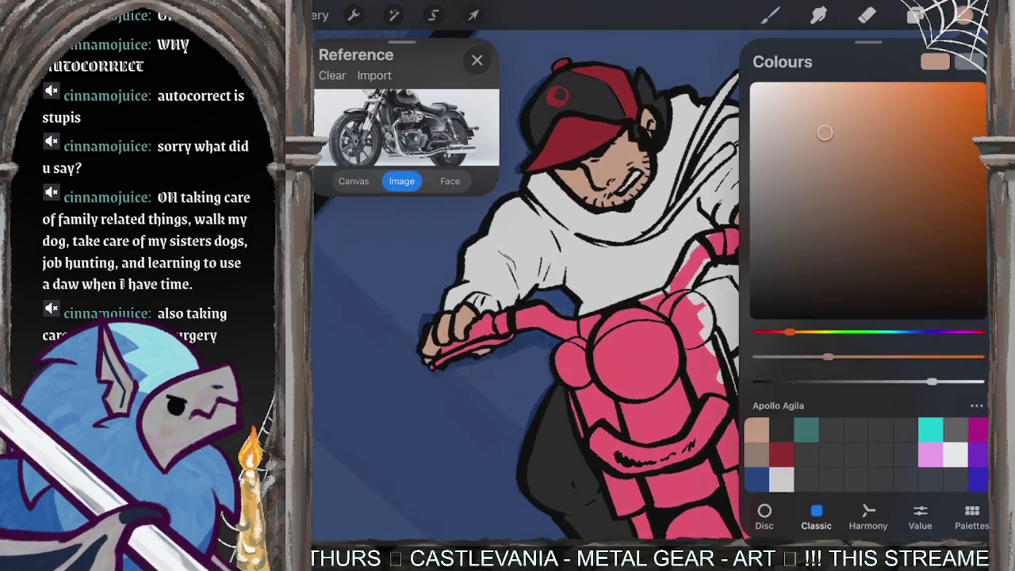
left_click(781, 454)
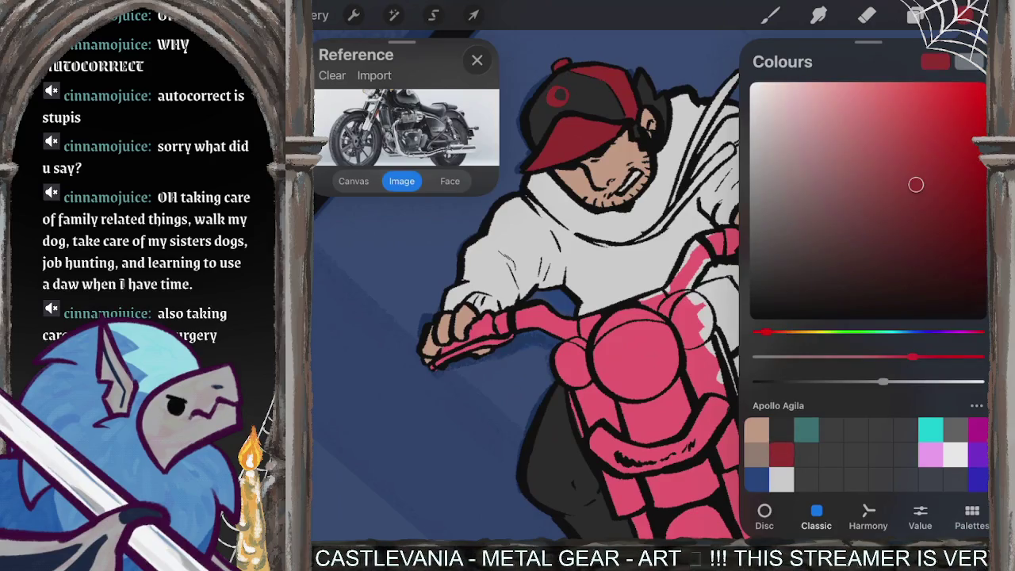
Step: Paint the dark-red scarf along the collar, extending it down and right
left_click(963, 15)
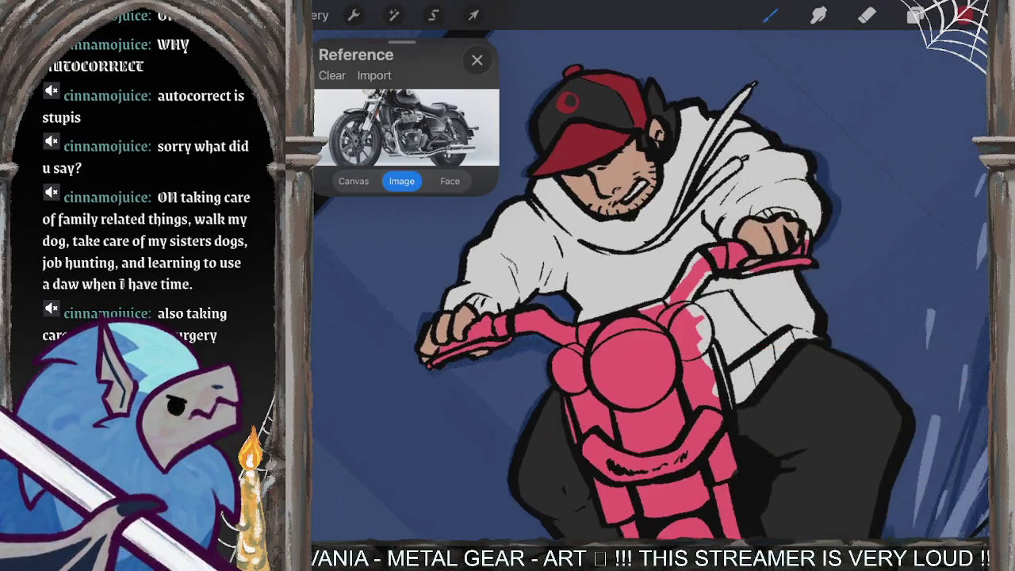
scroll(650, 285, "up", 5)
mouse_move(593, 237)
left_mouse_down()
mouse_move(638, 377)
mouse_move(666, 417)
left_mouse_up()
mouse_move(612, 357)
left_mouse_down()
mouse_move(670, 427)
mouse_move(684, 428)
left_mouse_up()
mouse_move(612, 265)
left_mouse_down()
mouse_move(666, 393)
mouse_move(683, 403)
mouse_move(670, 373)
left_mouse_up()
mouse_move(638, 245)
left_mouse_down()
mouse_move(641, 260)
mouse_move(616, 266)
mouse_move(612, 243)
mouse_move(625, 241)
left_mouse_up()
mouse_move(675, 373)
left_mouse_down()
mouse_move(705, 408)
mouse_move(773, 428)
left_mouse_up()
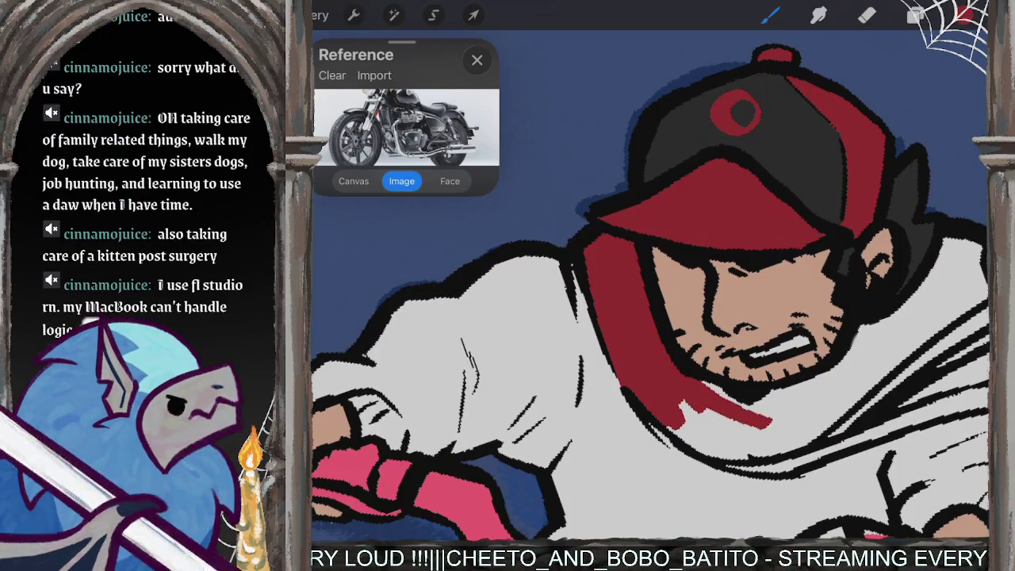
left_click_drag(716, 414, 780, 433)
Step: Paint the scarf strand beside the face and the collar edge dark red
left_click_drag(713, 238, 761, 301)
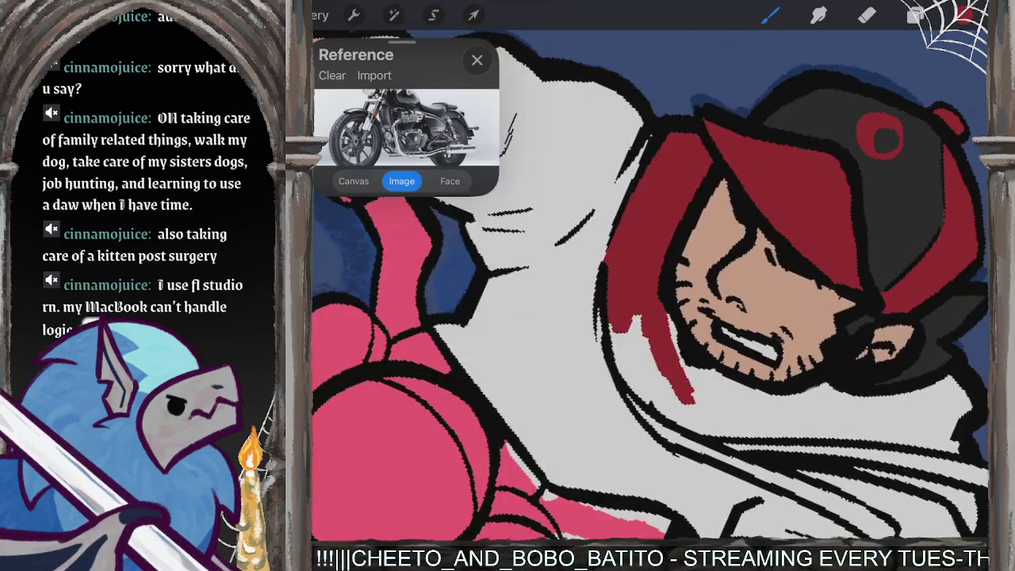
mouse_move(644, 317)
left_mouse_down()
mouse_move(650, 384)
mouse_move(634, 385)
mouse_move(658, 424)
left_mouse_up()
left_click_drag(650, 389, 676, 420)
left_click_drag(679, 357, 713, 416)
mouse_move(670, 317)
left_mouse_down()
mouse_move(723, 401)
mouse_move(785, 414)
left_mouse_up()
left_click_drag(713, 277, 635, 301)
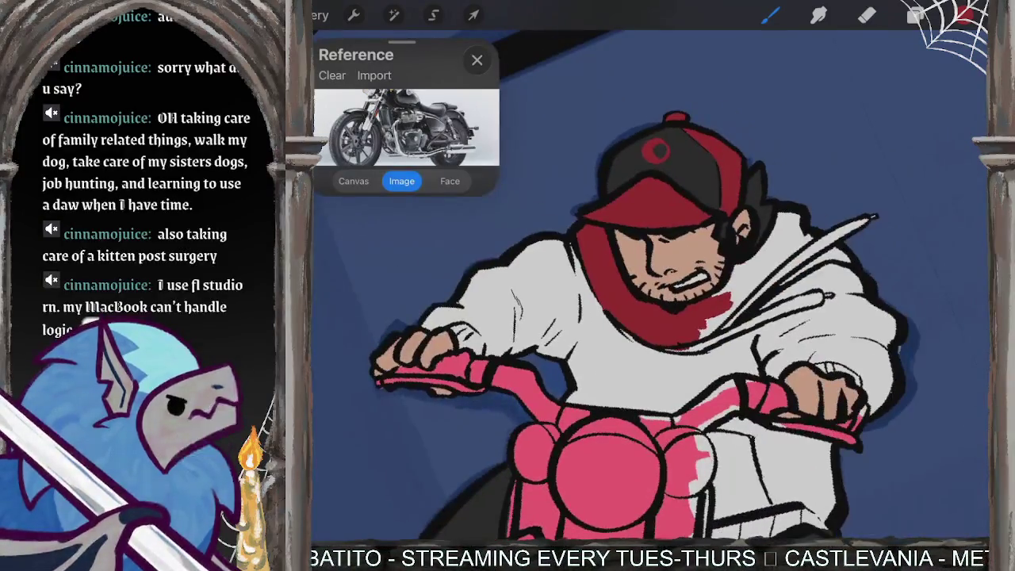
scroll(924, 259, "up", 3)
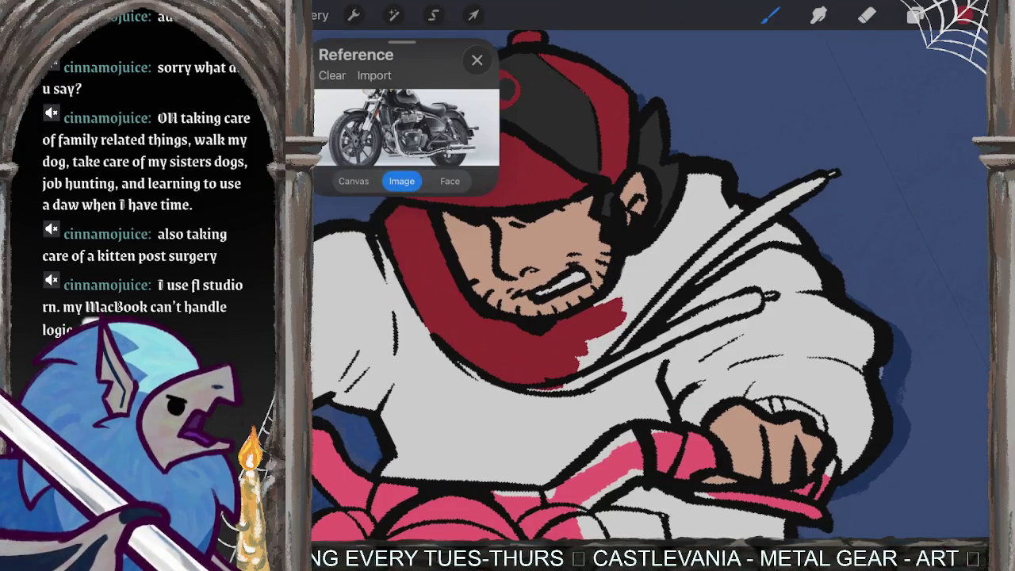
Step: Fill the fluttering scarf tail dark red up to its tip, covering white gaps
mouse_move(623, 314)
left_mouse_down()
mouse_move(647, 297)
mouse_move(637, 265)
mouse_move(620, 271)
mouse_move(659, 246)
mouse_move(647, 261)
mouse_move(710, 176)
left_mouse_up()
left_click_drag(690, 229, 710, 162)
left_click_drag(666, 262, 726, 178)
left_click_drag(704, 246, 764, 205)
left_click_drag(696, 264, 817, 182)
left_click_drag(731, 241, 774, 214)
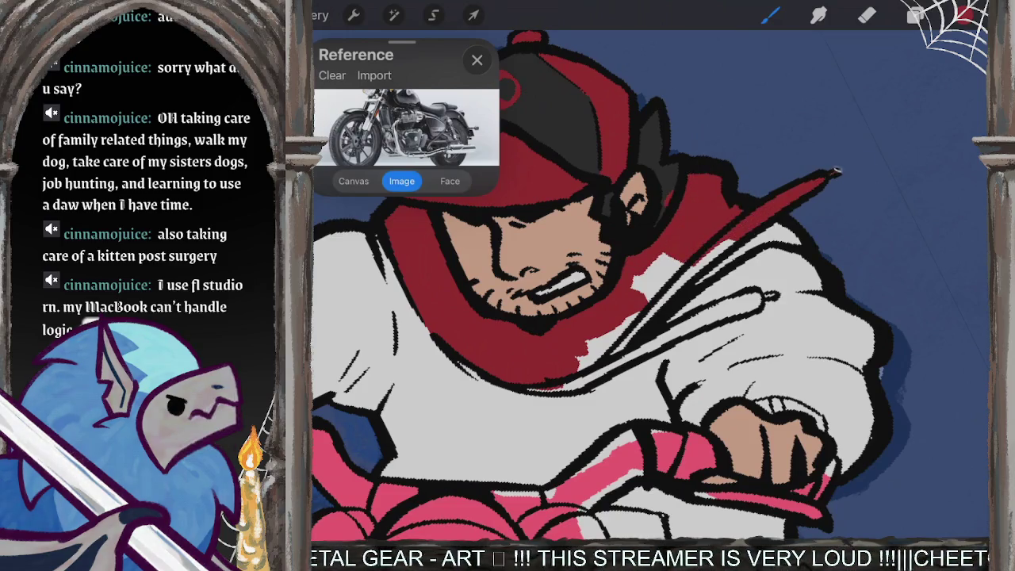
left_click_drag(639, 295, 729, 243)
left_click_drag(701, 278, 785, 228)
left_click_drag(696, 284, 719, 269)
left_click_drag(772, 241, 802, 236)
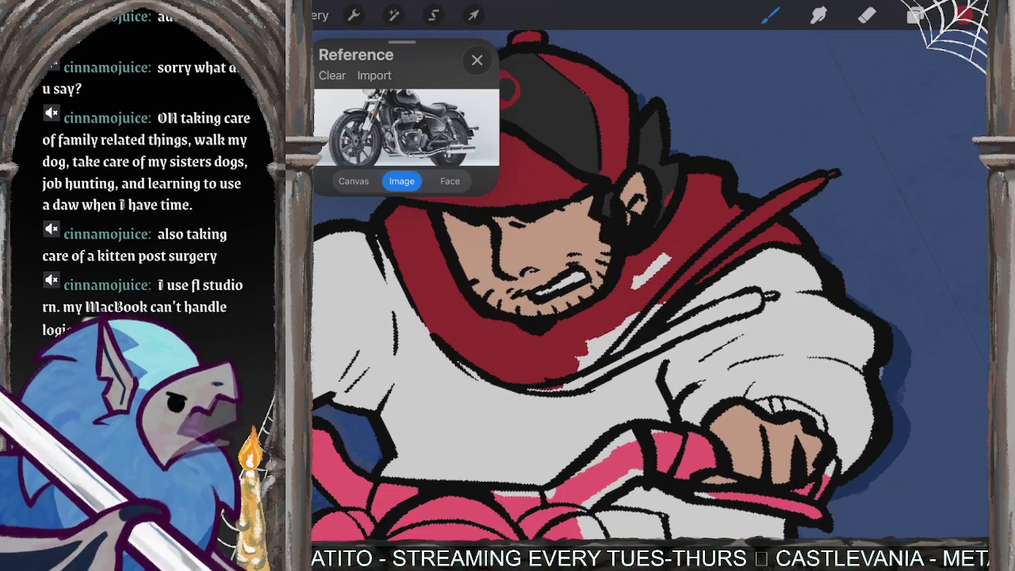
Step: Cover remaining white streaks and neaten the scarf edge and strand tip
left_click_drag(634, 281, 666, 257)
mouse_move(583, 365)
left_mouse_down()
mouse_move(651, 313)
mouse_move(635, 333)
mouse_move(603, 238)
left_mouse_up()
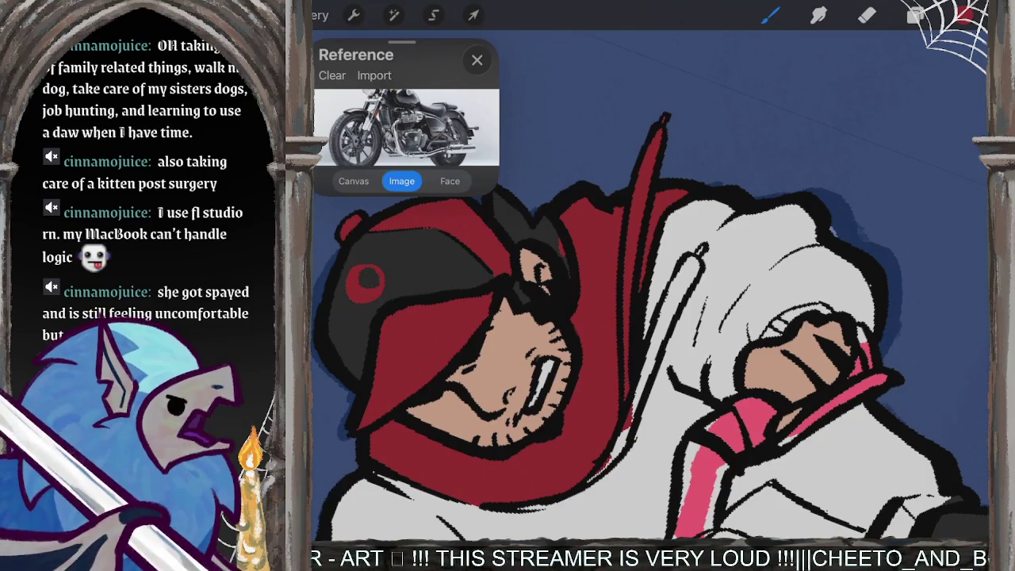
scroll(651, 286, "up", 2)
scroll(651, 285, "up", 3)
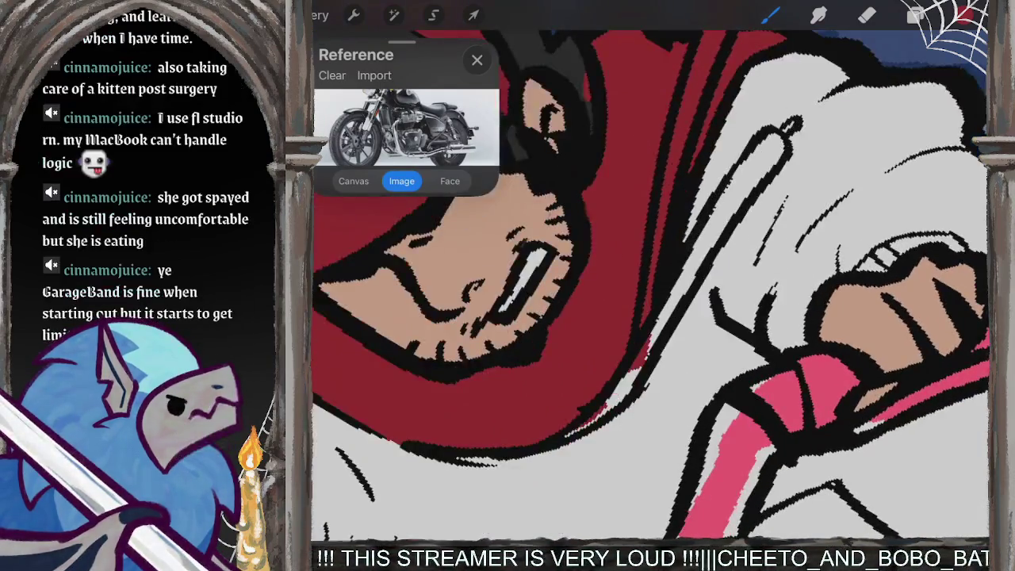
left_click_drag(634, 378, 565, 436)
mouse_move(656, 359)
left_mouse_down()
mouse_move(658, 329)
mouse_move(731, 184)
mouse_move(787, 140)
mouse_move(687, 290)
left_mouse_up()
left_click_drag(793, 125, 788, 130)
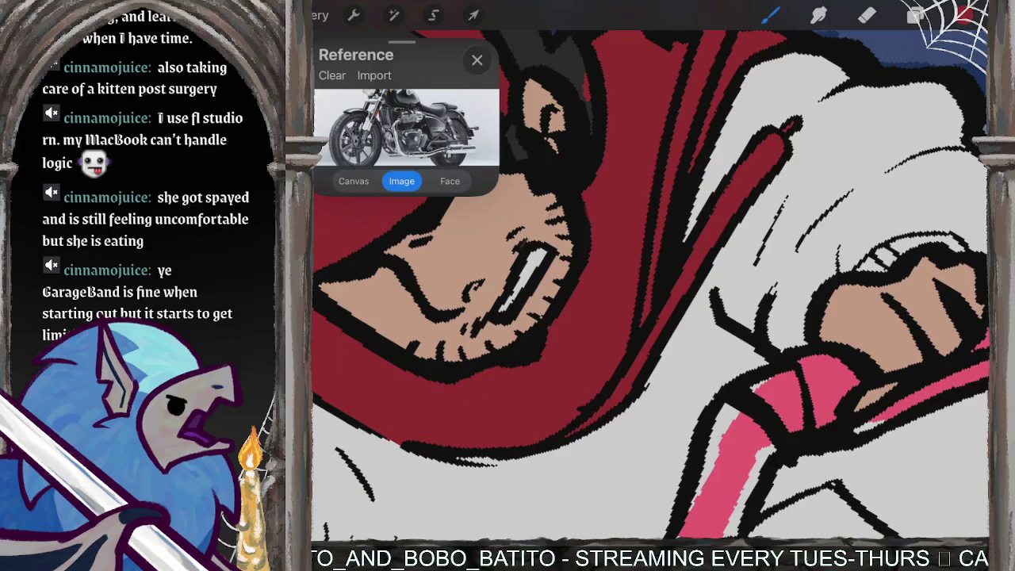
scroll(650, 285, "down", 5)
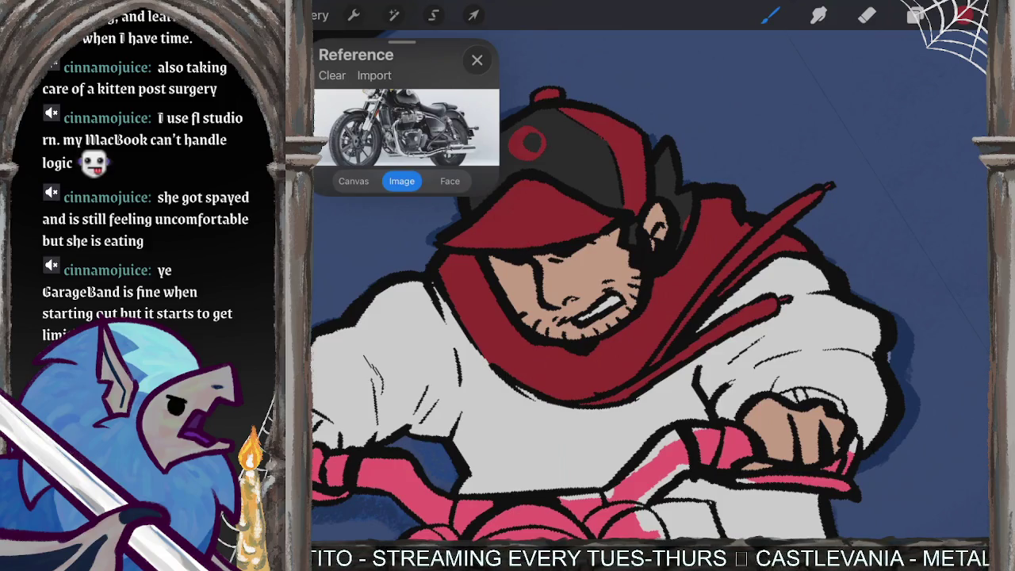
Step: Pick a near-black in the Classic colour square and return to the Brush
left_click(964, 14)
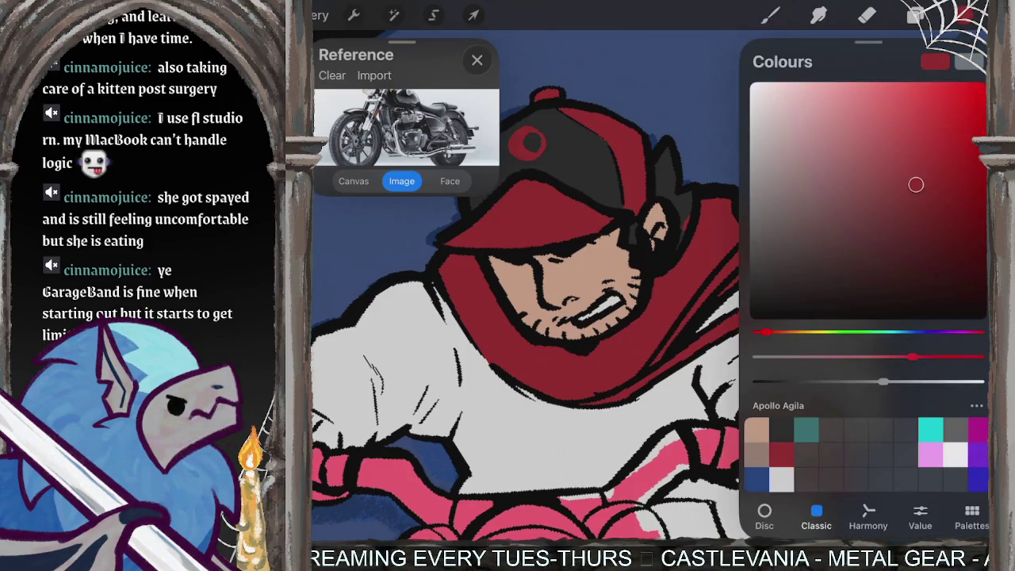
left_click_drag(916, 184, 750, 288)
key("b")
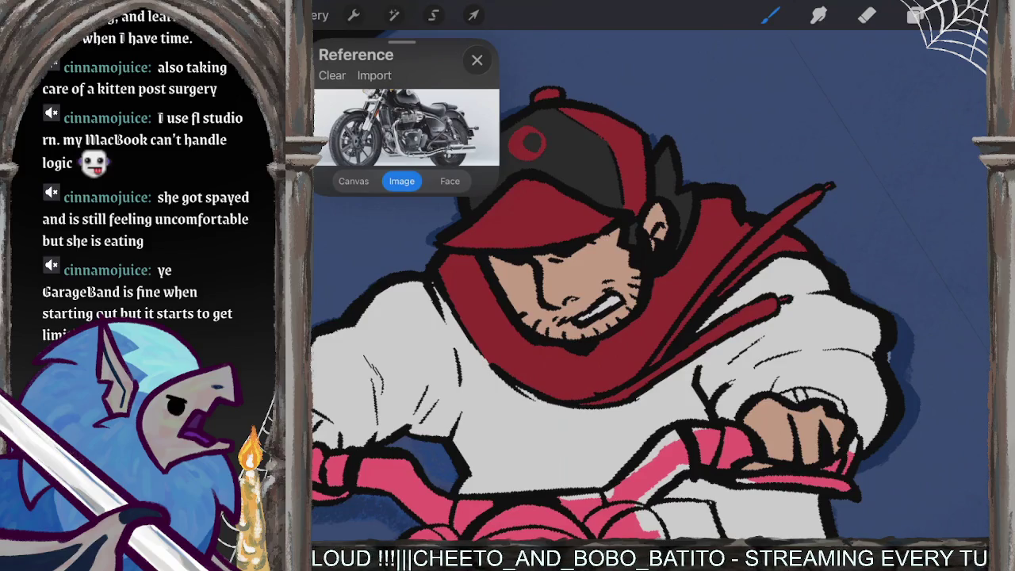
scroll(651, 286, "down", 5)
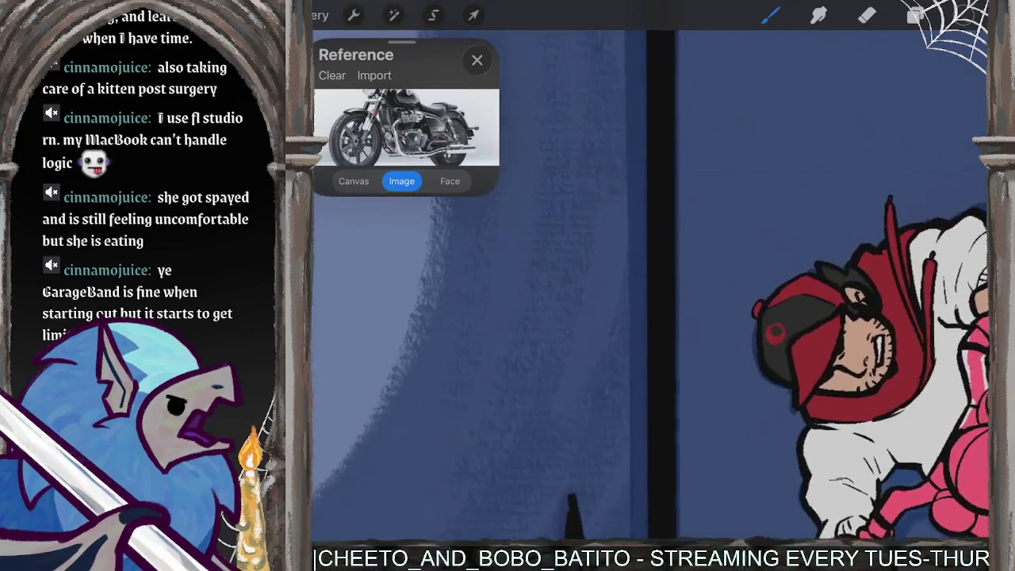
scroll(737, 237, "up", 5)
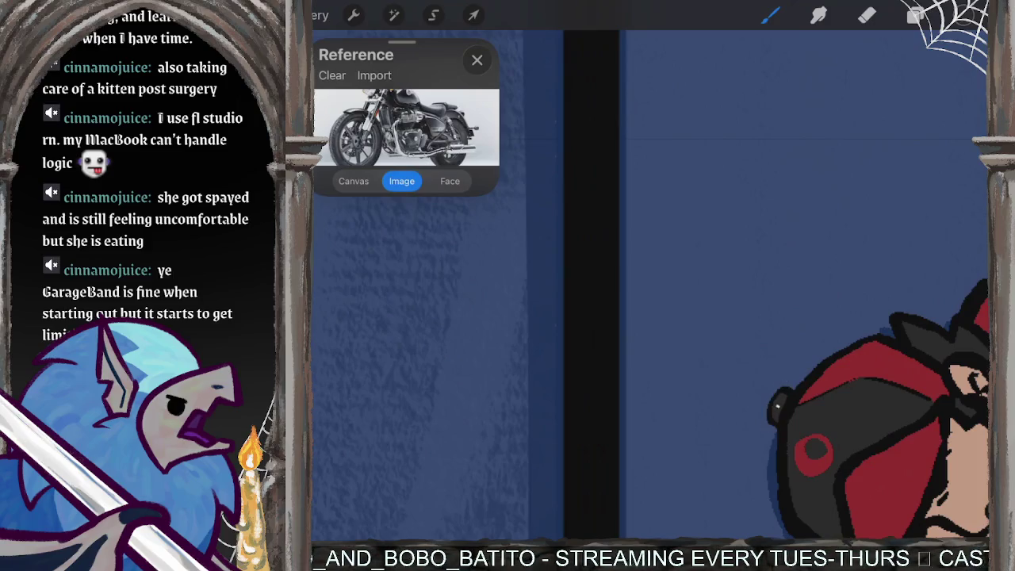
scroll(650, 285, "down", 3)
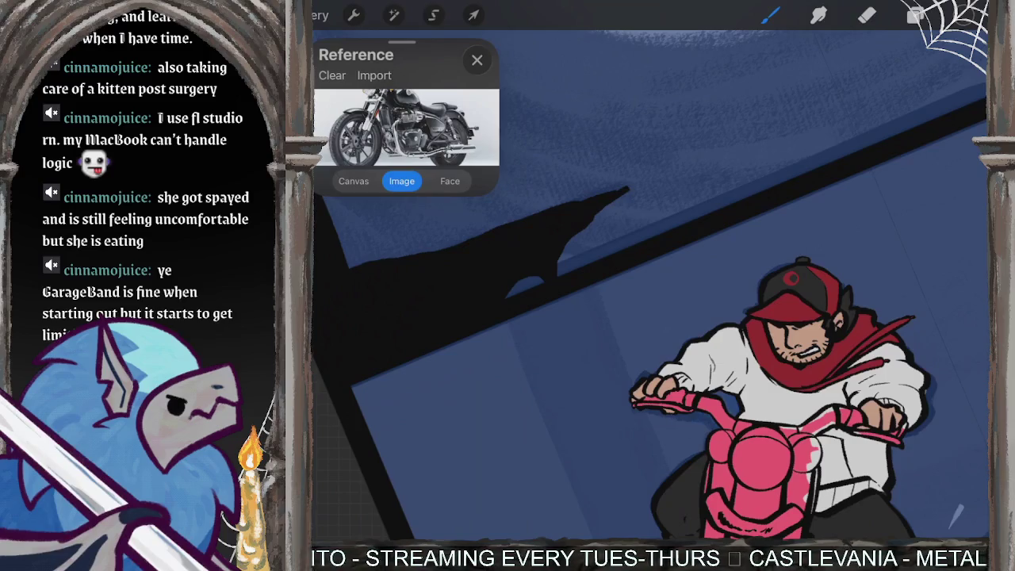
scroll(650, 286, "up", 3)
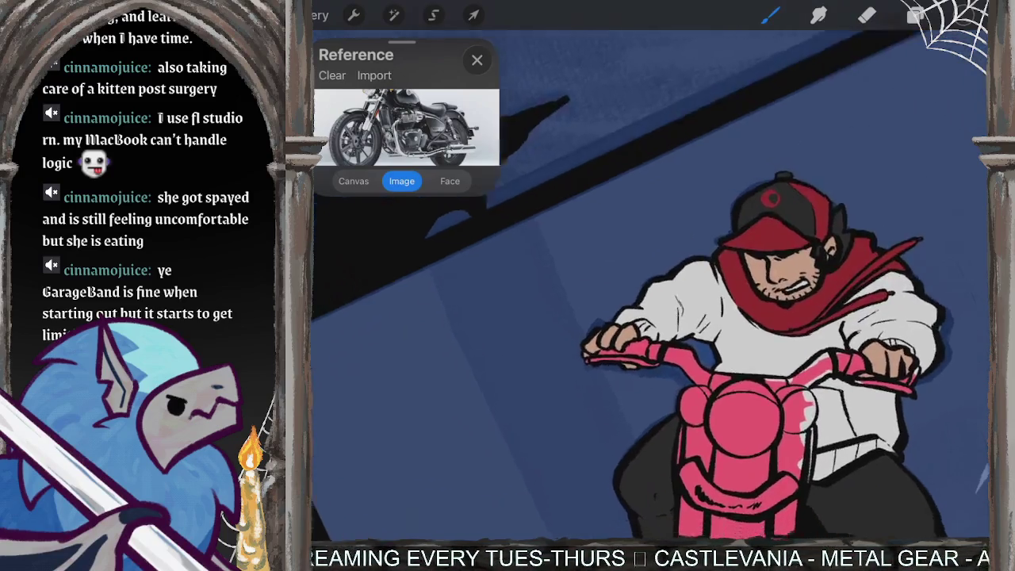
Step: Pick dark red in Colours and zoom in on the rider's jacket, undoing a trial stroke
left_click(916, 14)
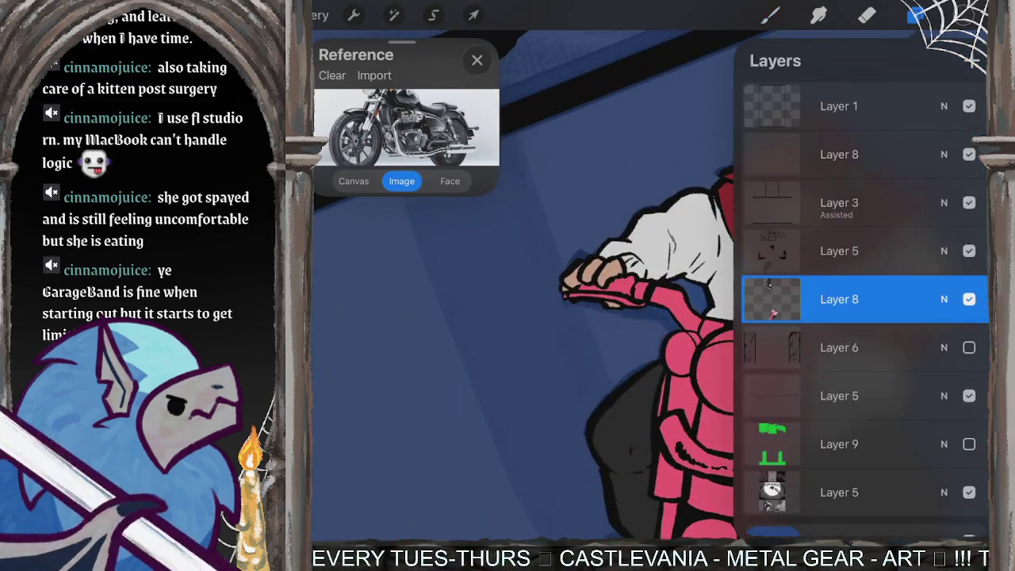
left_click(964, 15)
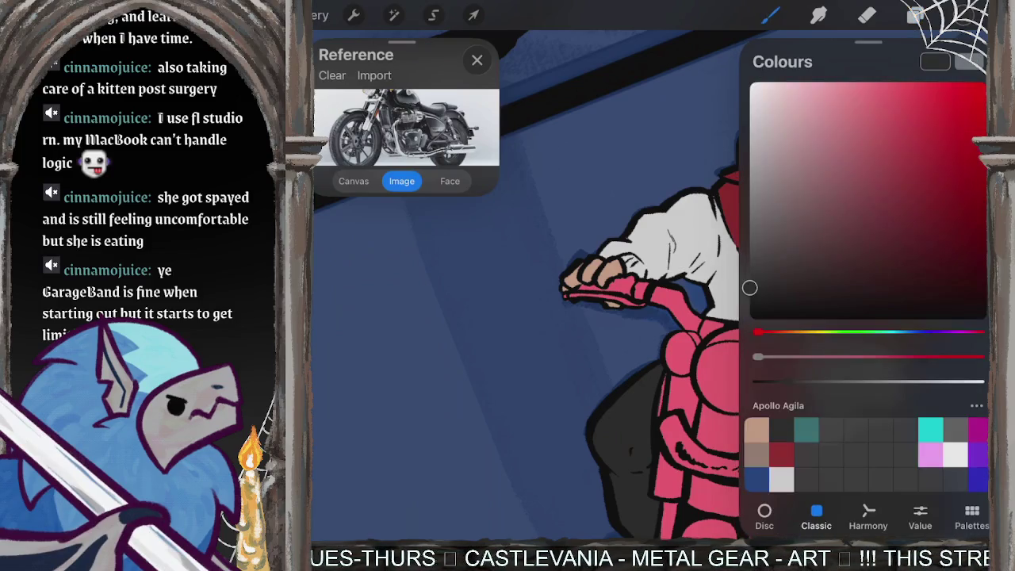
left_click(916, 184)
scroll(634, 333, "up", 2)
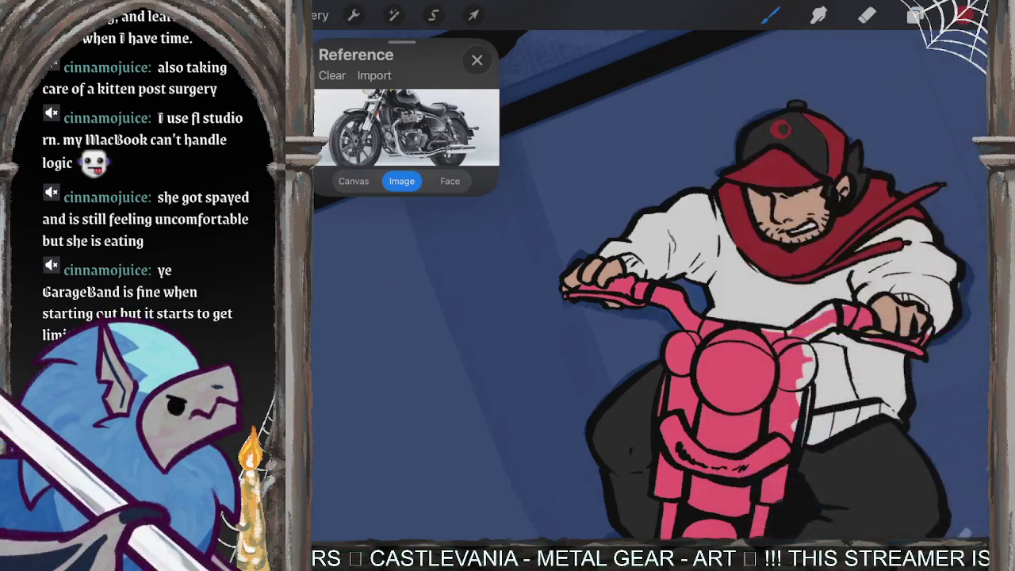
scroll(634, 333, "up", 2)
scroll(635, 333, "up", 1)
scroll(634, 333, "up", 2)
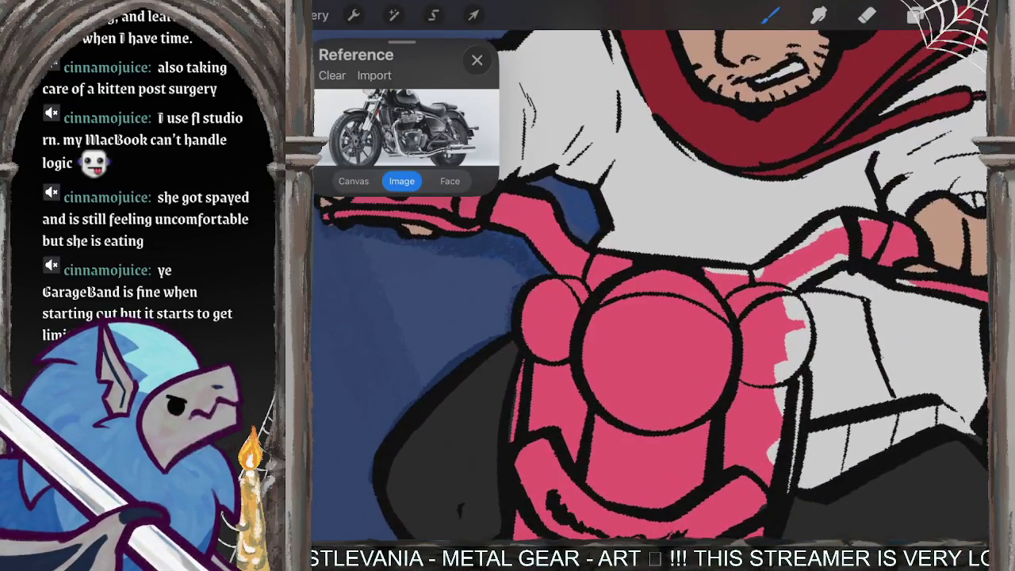
left_click_drag(714, 230, 817, 381)
key("ctrl+z")
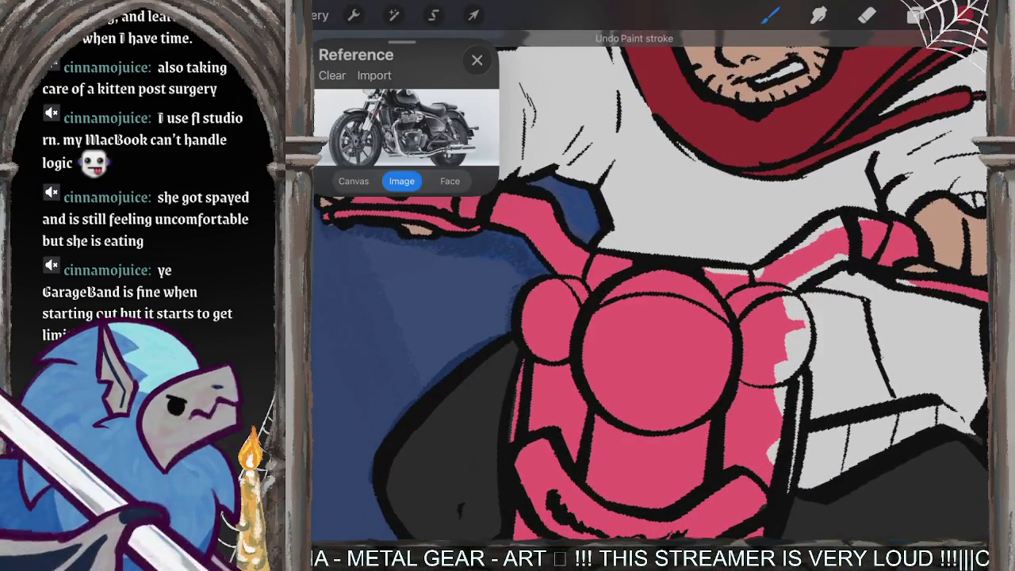
Step: Outline and fill a dark-red strap running from the scarf down the white jacket
left_click_drag(680, 213, 675, 252)
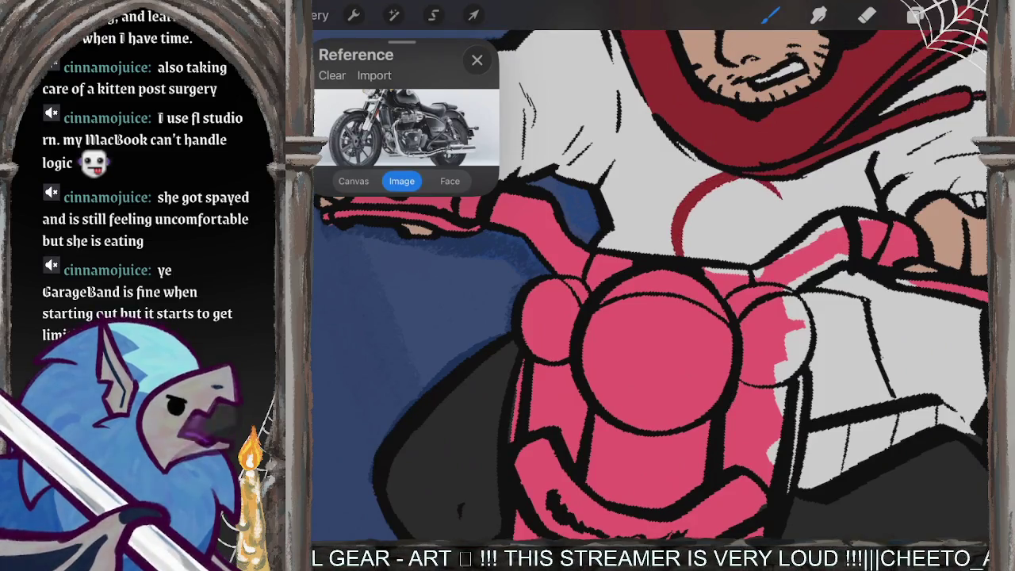
key("ctrl+z")
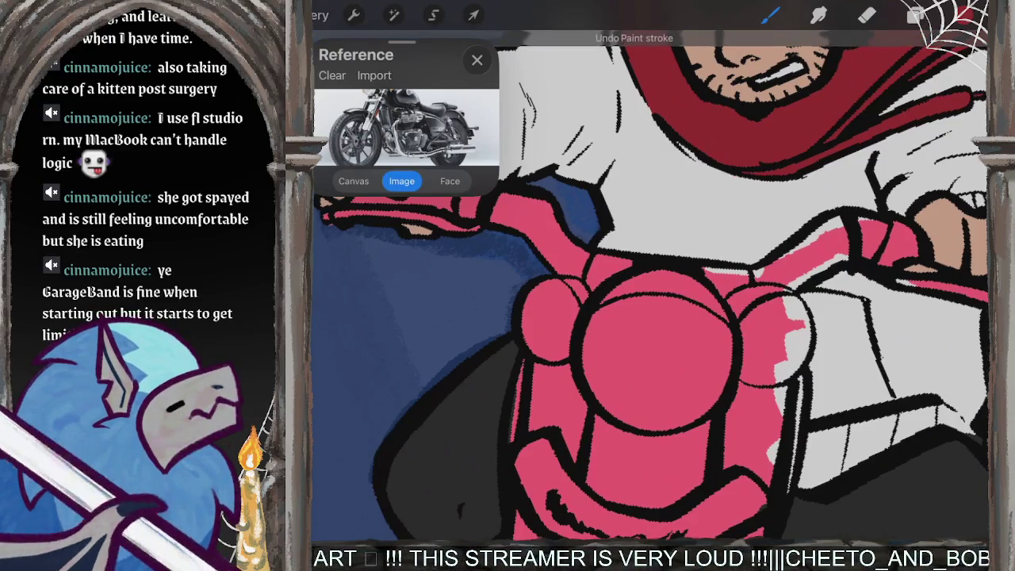
left_click_drag(702, 167, 670, 254)
left_click_drag(805, 170, 829, 214)
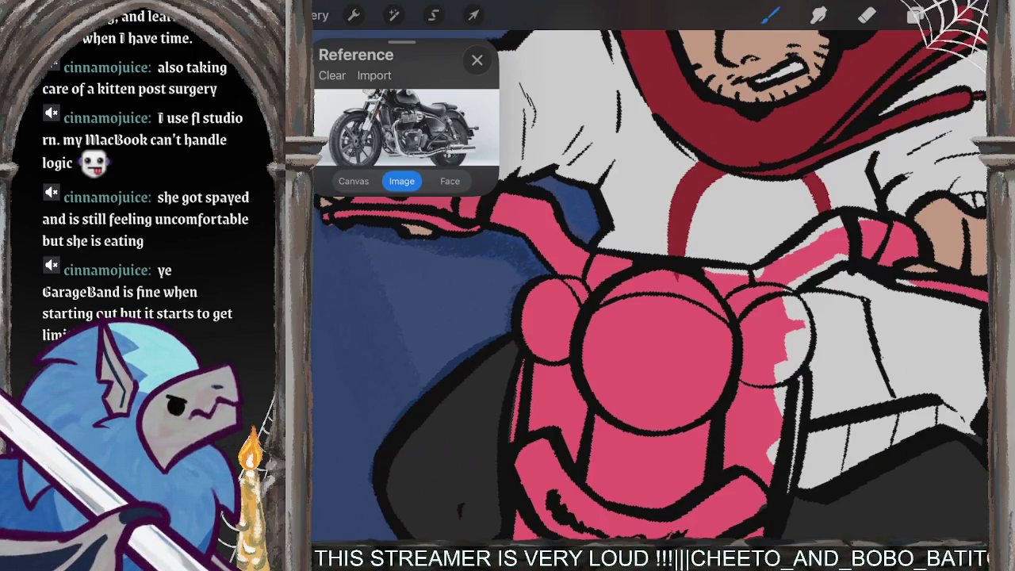
key("ctrl+z")
scroll(650, 285, "up", 1)
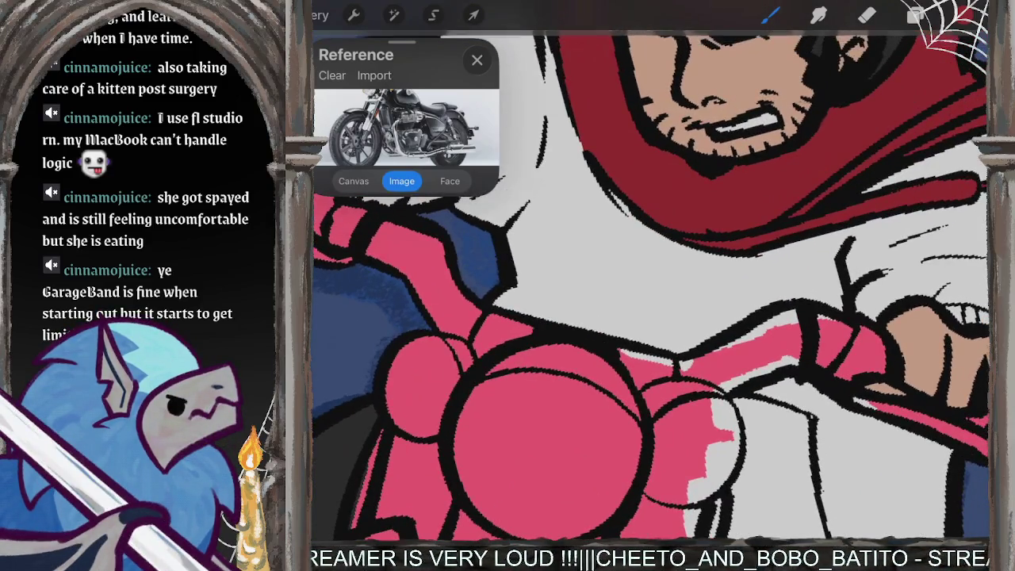
left_click_drag(593, 325, 635, 208)
mouse_move(768, 254)
left_mouse_down()
mouse_move(757, 349)
mouse_move(698, 392)
left_mouse_up()
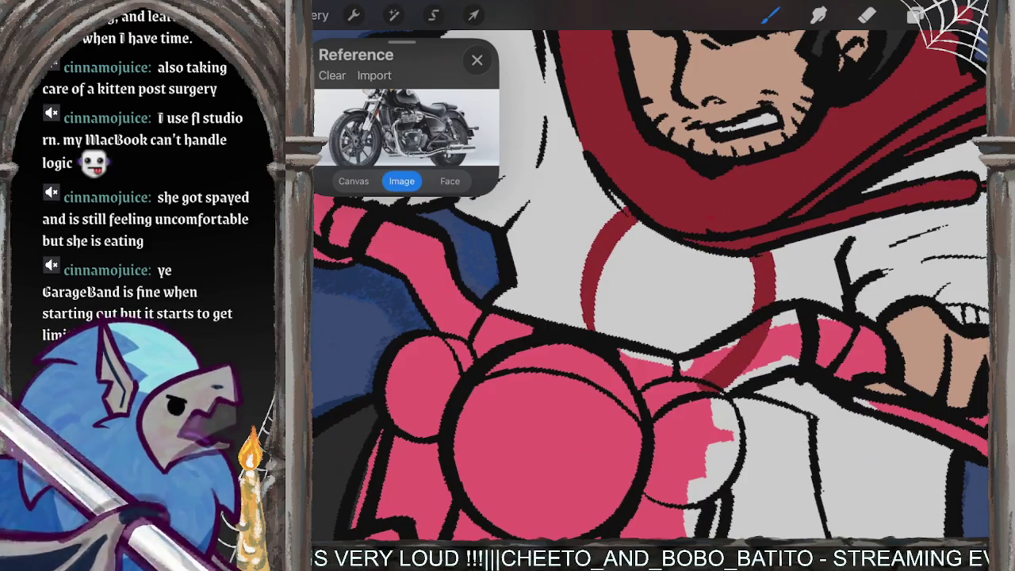
mouse_move(631, 210)
left_mouse_down()
mouse_move(599, 305)
mouse_move(606, 325)
mouse_move(654, 238)
mouse_move(686, 345)
mouse_move(733, 262)
mouse_move(705, 365)
left_mouse_up()
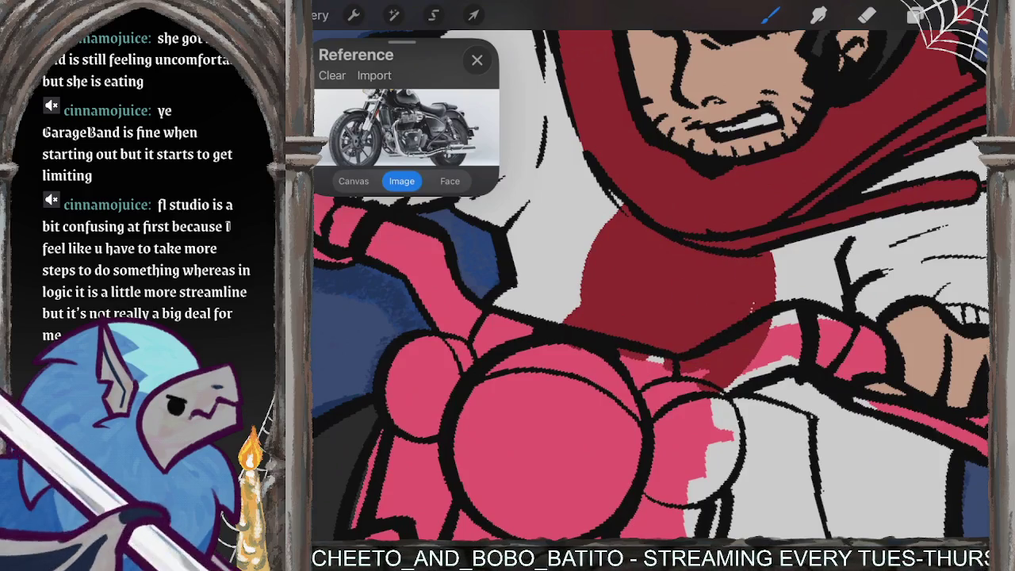
Step: Paint a small light-coloured curled loop on the red strap
left_click(963, 15)
left_click(781, 479)
left_click(963, 15)
mouse_move(741, 360)
left_mouse_down()
mouse_move(751, 258)
mouse_move(647, 305)
mouse_move(638, 381)
left_mouse_up()
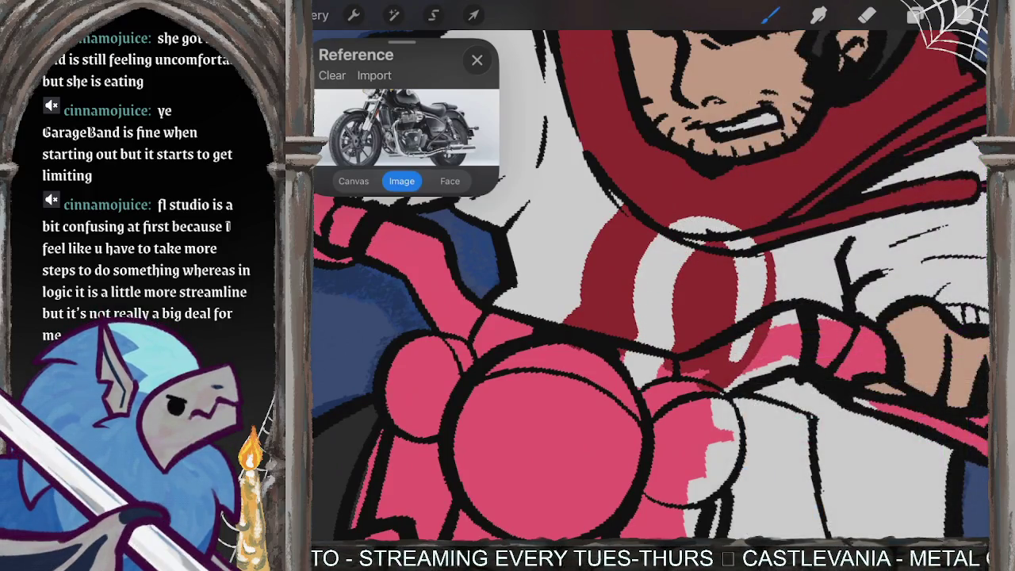
key("ctrl+z")
mouse_move(749, 305)
left_mouse_down()
mouse_move(660, 287)
mouse_move(655, 349)
mouse_move(710, 349)
mouse_move(739, 313)
mouse_move(705, 270)
left_mouse_up()
mouse_move(690, 321)
left_mouse_down()
mouse_move(697, 273)
mouse_move(734, 264)
left_mouse_up()
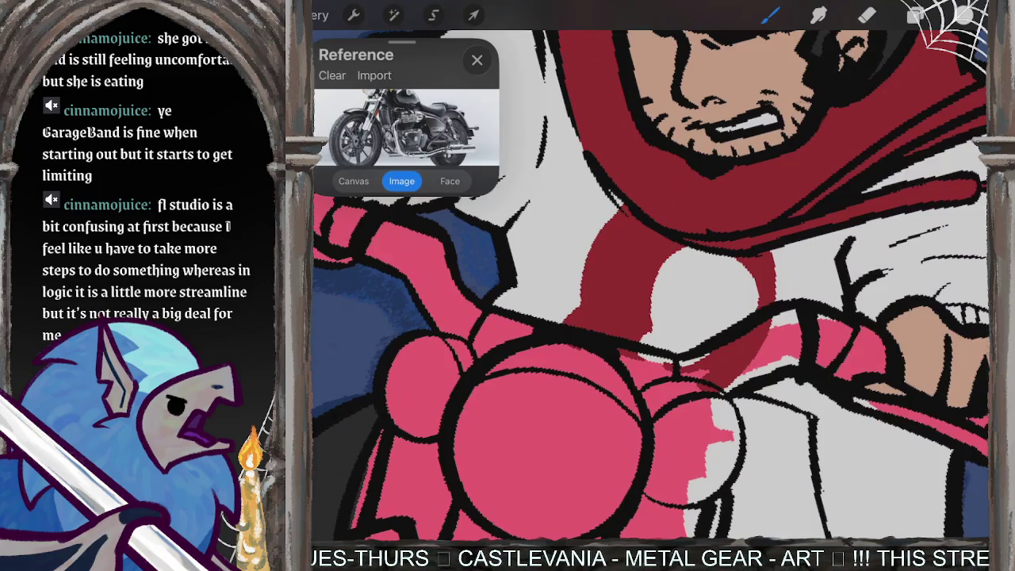
left_click_drag(641, 340, 650, 325)
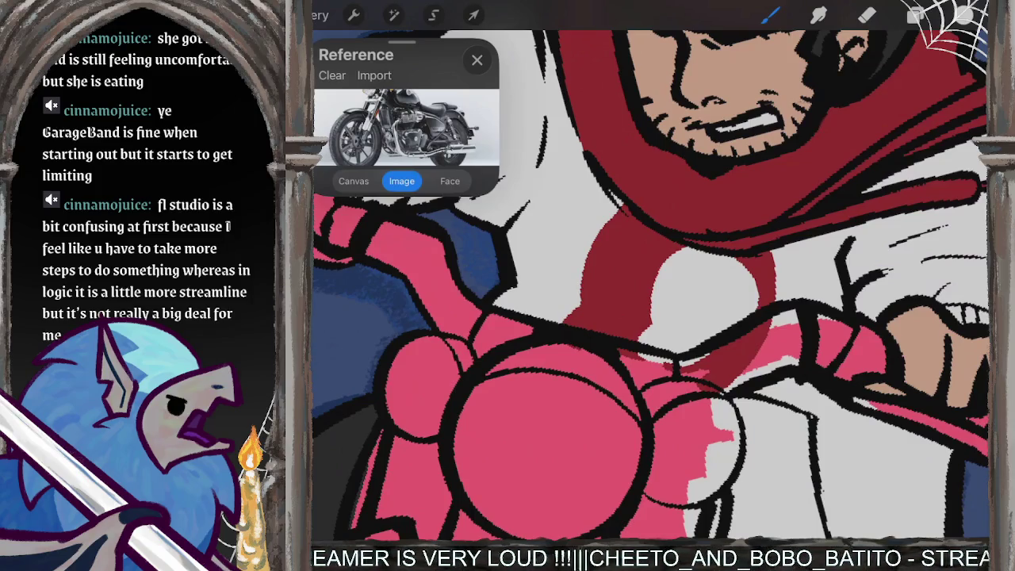
Step: Erase stray red paint beside the strap and near the handlebar
key("e")
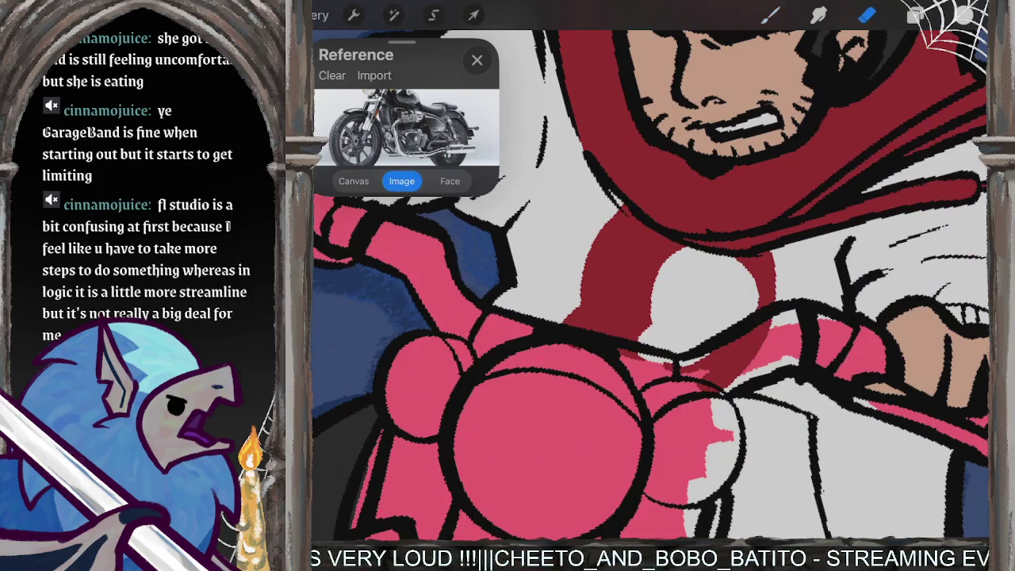
left_click_drag(769, 325, 705, 399)
left_click_drag(619, 392, 795, 260)
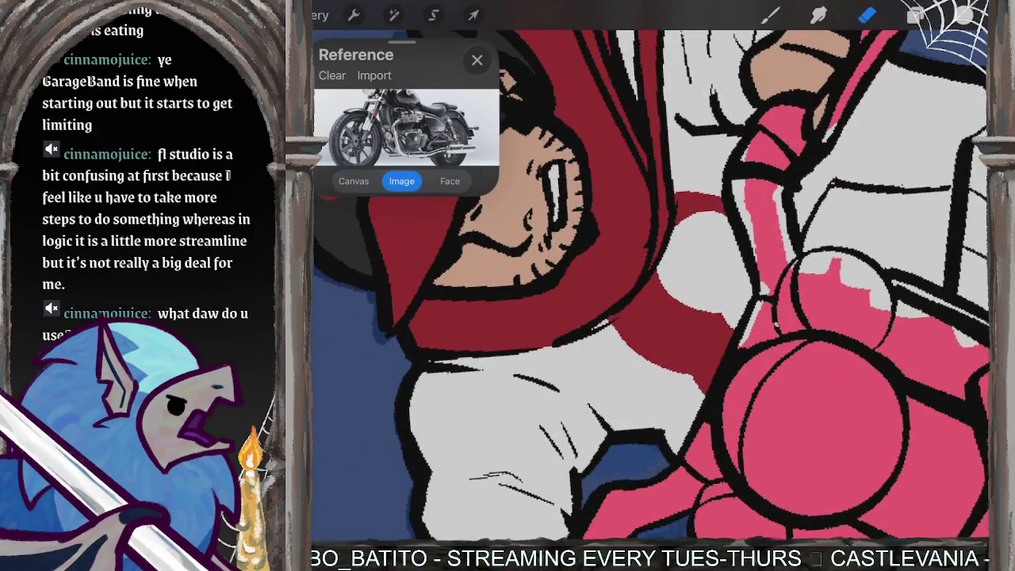
scroll(651, 286, "down", 5)
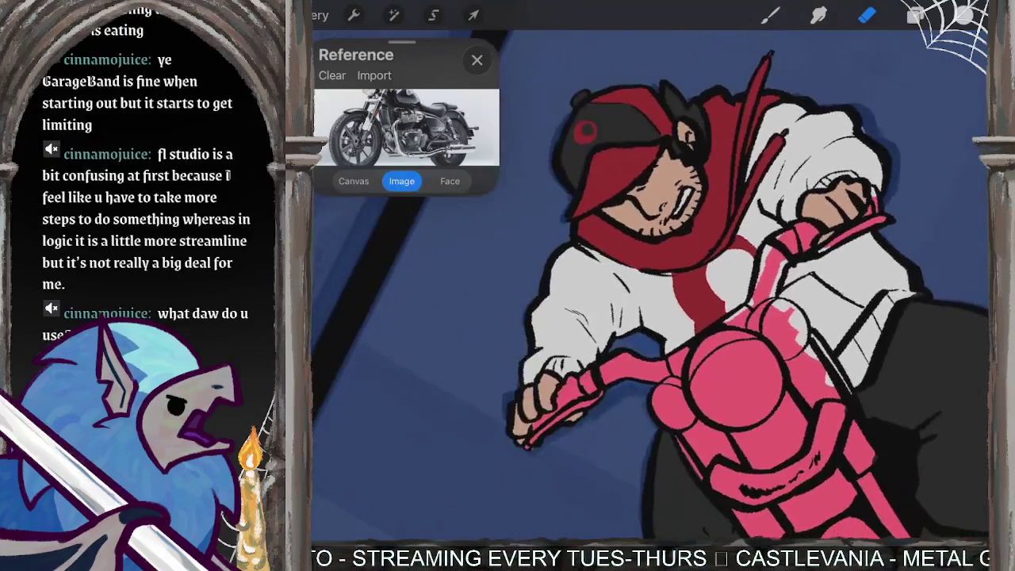
Step: Select Layer 8 with the brush and pick dark red from the palette
left_click_drag(714, 317, 650, 286)
key("b")
left_click(916, 14)
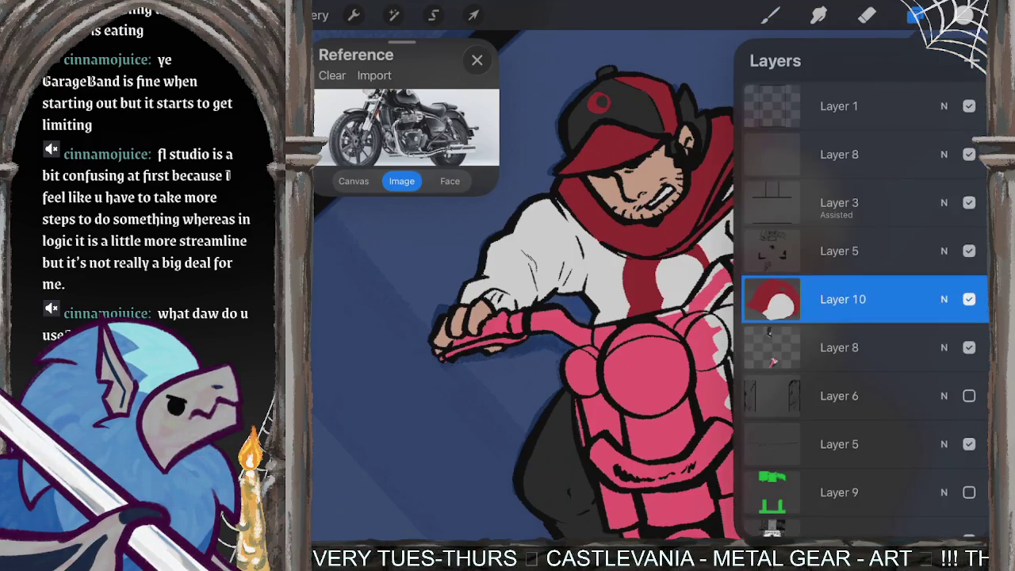
left_click(840, 347)
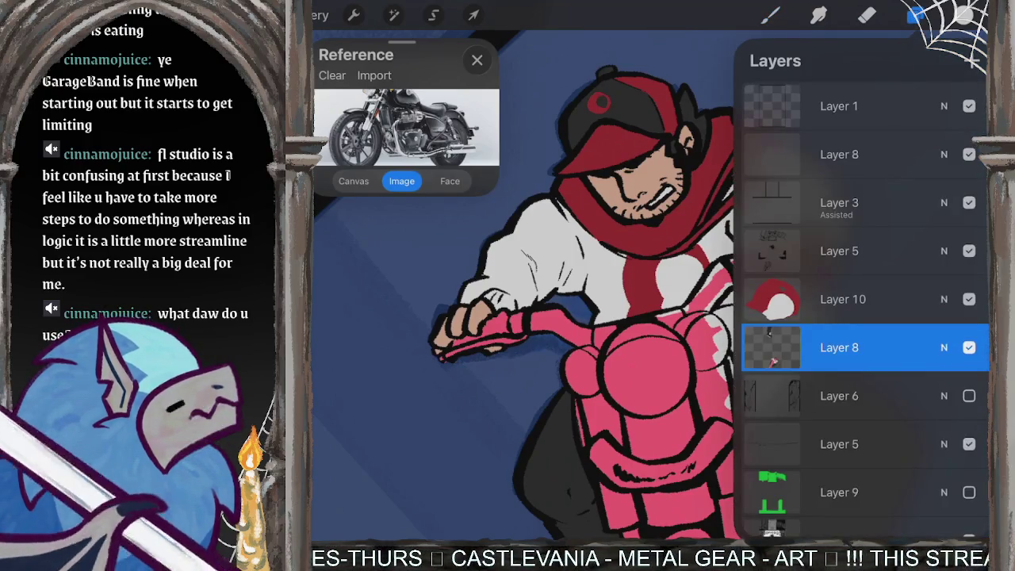
left_click(769, 14)
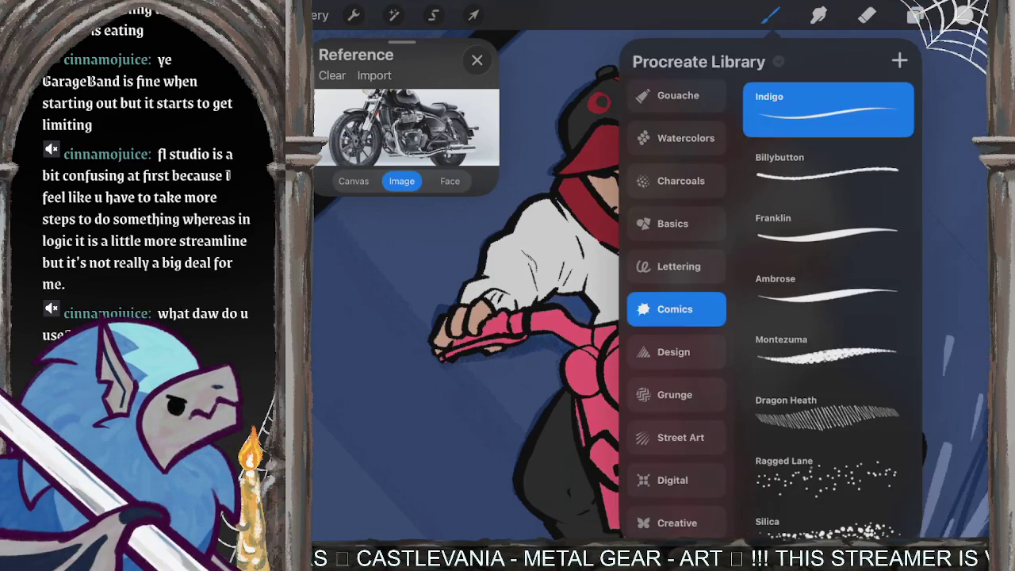
left_click(963, 14)
left_click(781, 454)
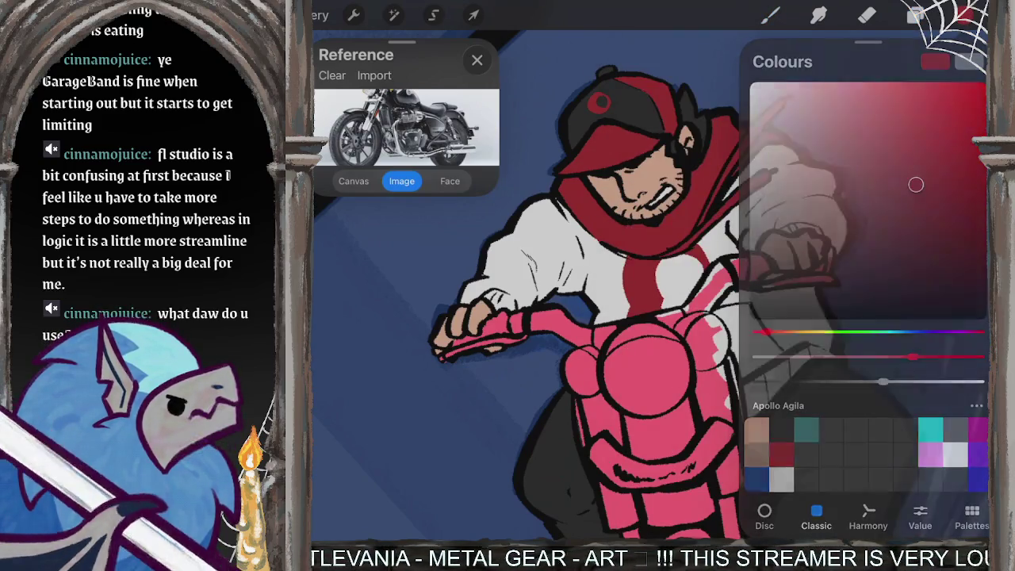
Step: Zoom in on the rider's hand and fill the wrist cuff solid dark red
mouse_move(603, 238)
left_mouse_down()
mouse_move(713, 333)
mouse_move(675, 378)
left_mouse_up()
scroll(658, 381, "up", 3)
scroll(658, 381, "up", 2)
scroll(658, 381, "up", 2)
mouse_move(702, 343)
left_mouse_down()
mouse_move(655, 360)
mouse_move(620, 419)
left_mouse_up()
left_click_drag(655, 387, 628, 416)
left_click_drag(674, 372, 631, 421)
left_click_drag(678, 381, 673, 408)
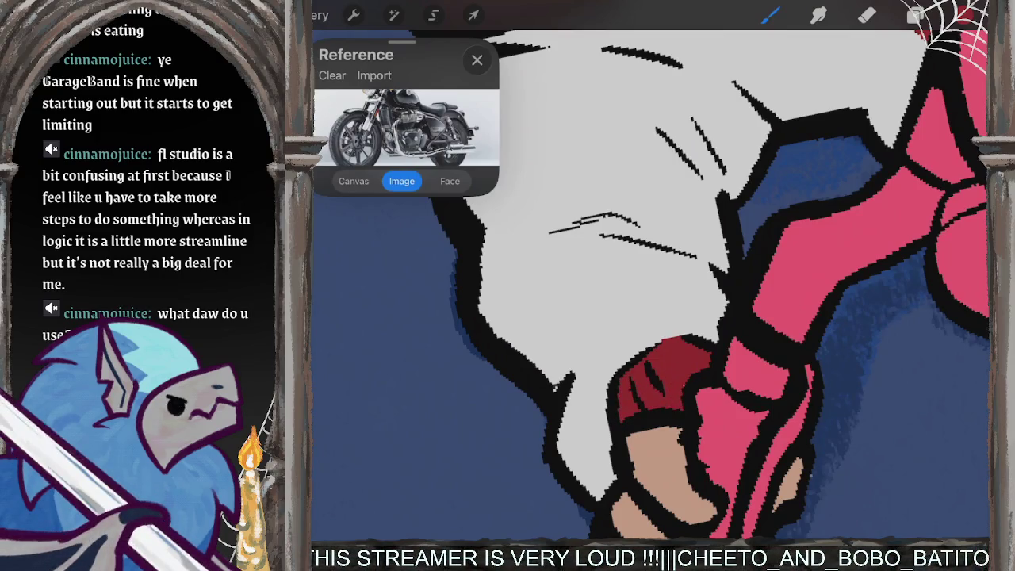